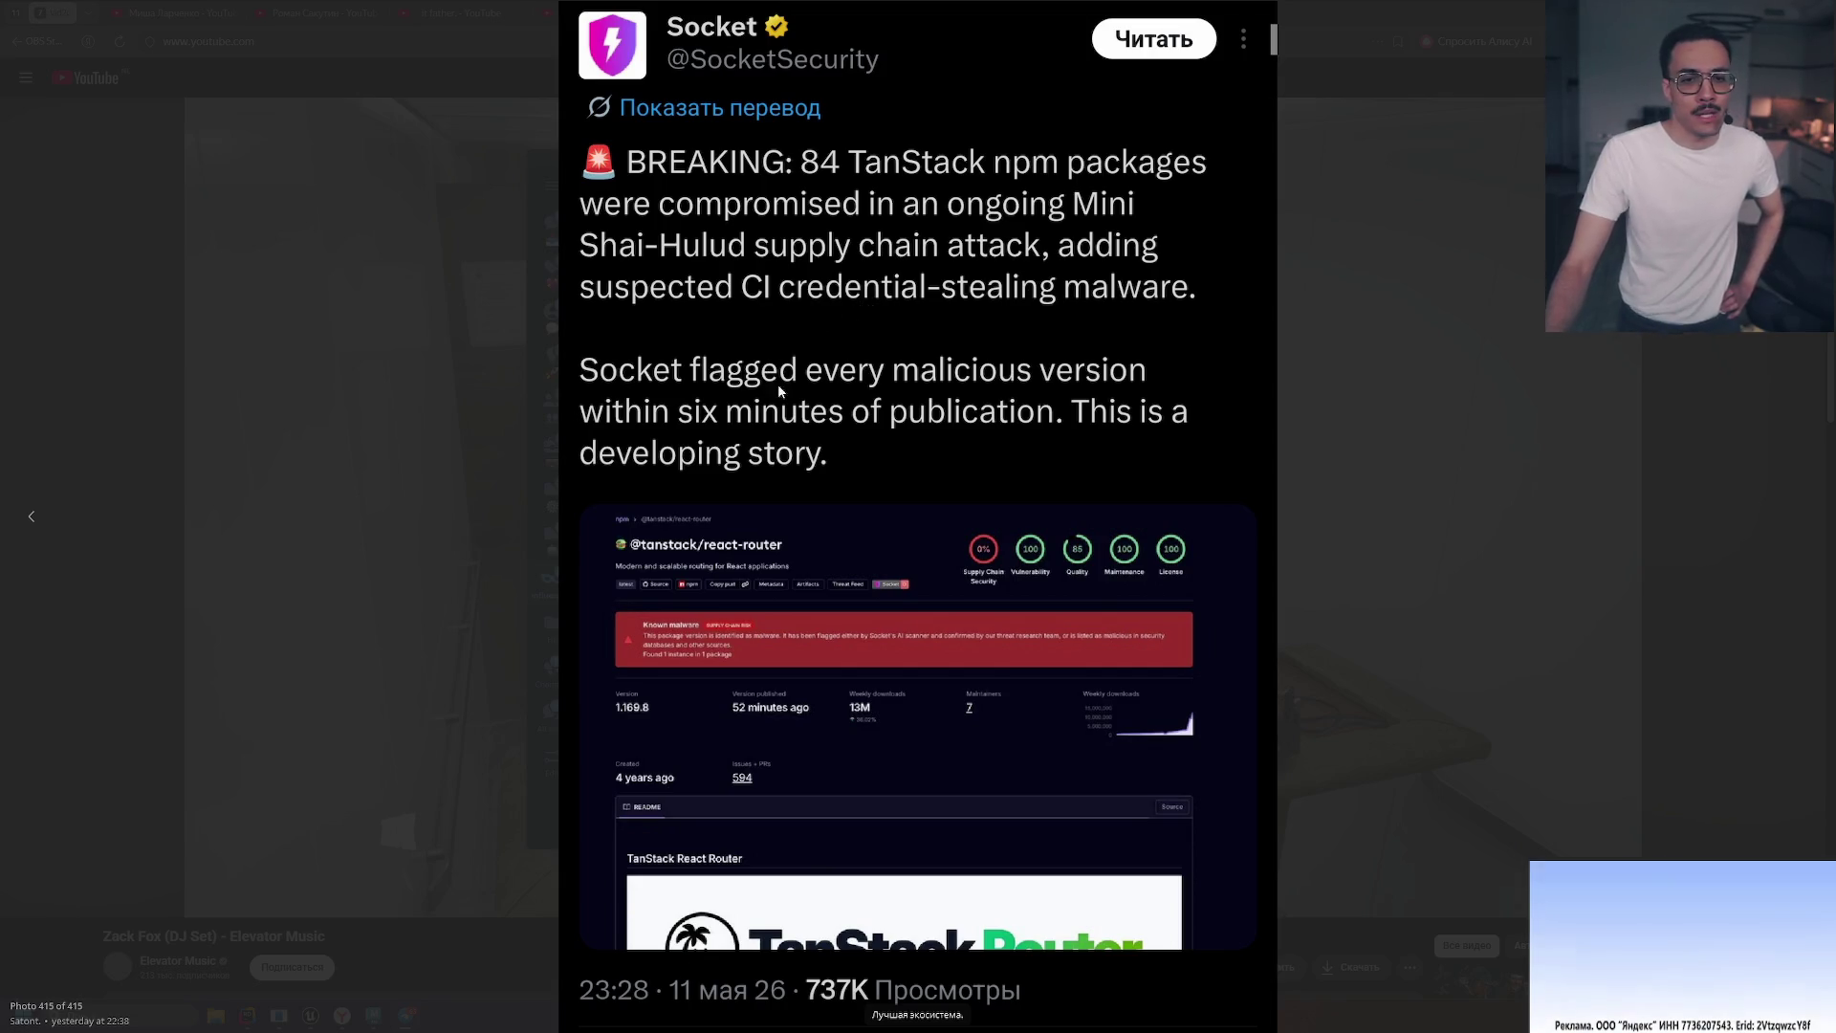
# Close the tweet image, open the post's comments, and enlarge the reply's token-revocation screenshot.
pyautogui.press('Escape')
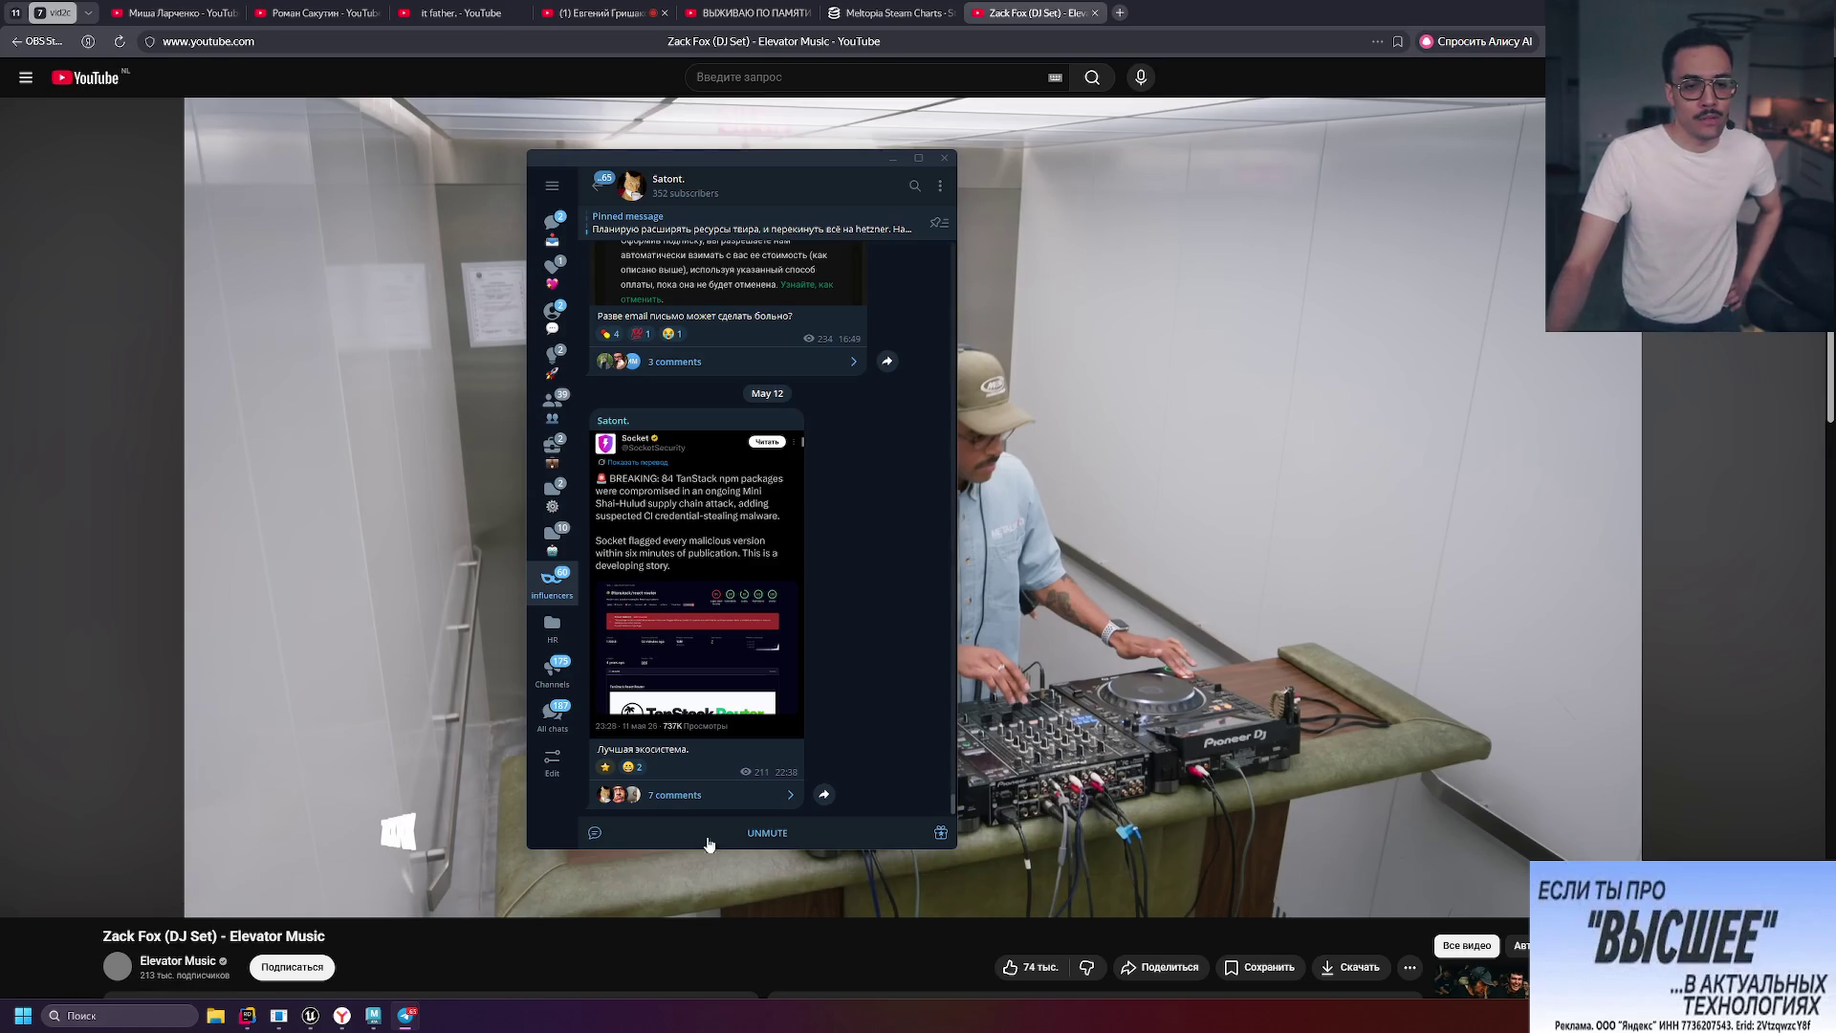
pyautogui.click(726, 797)
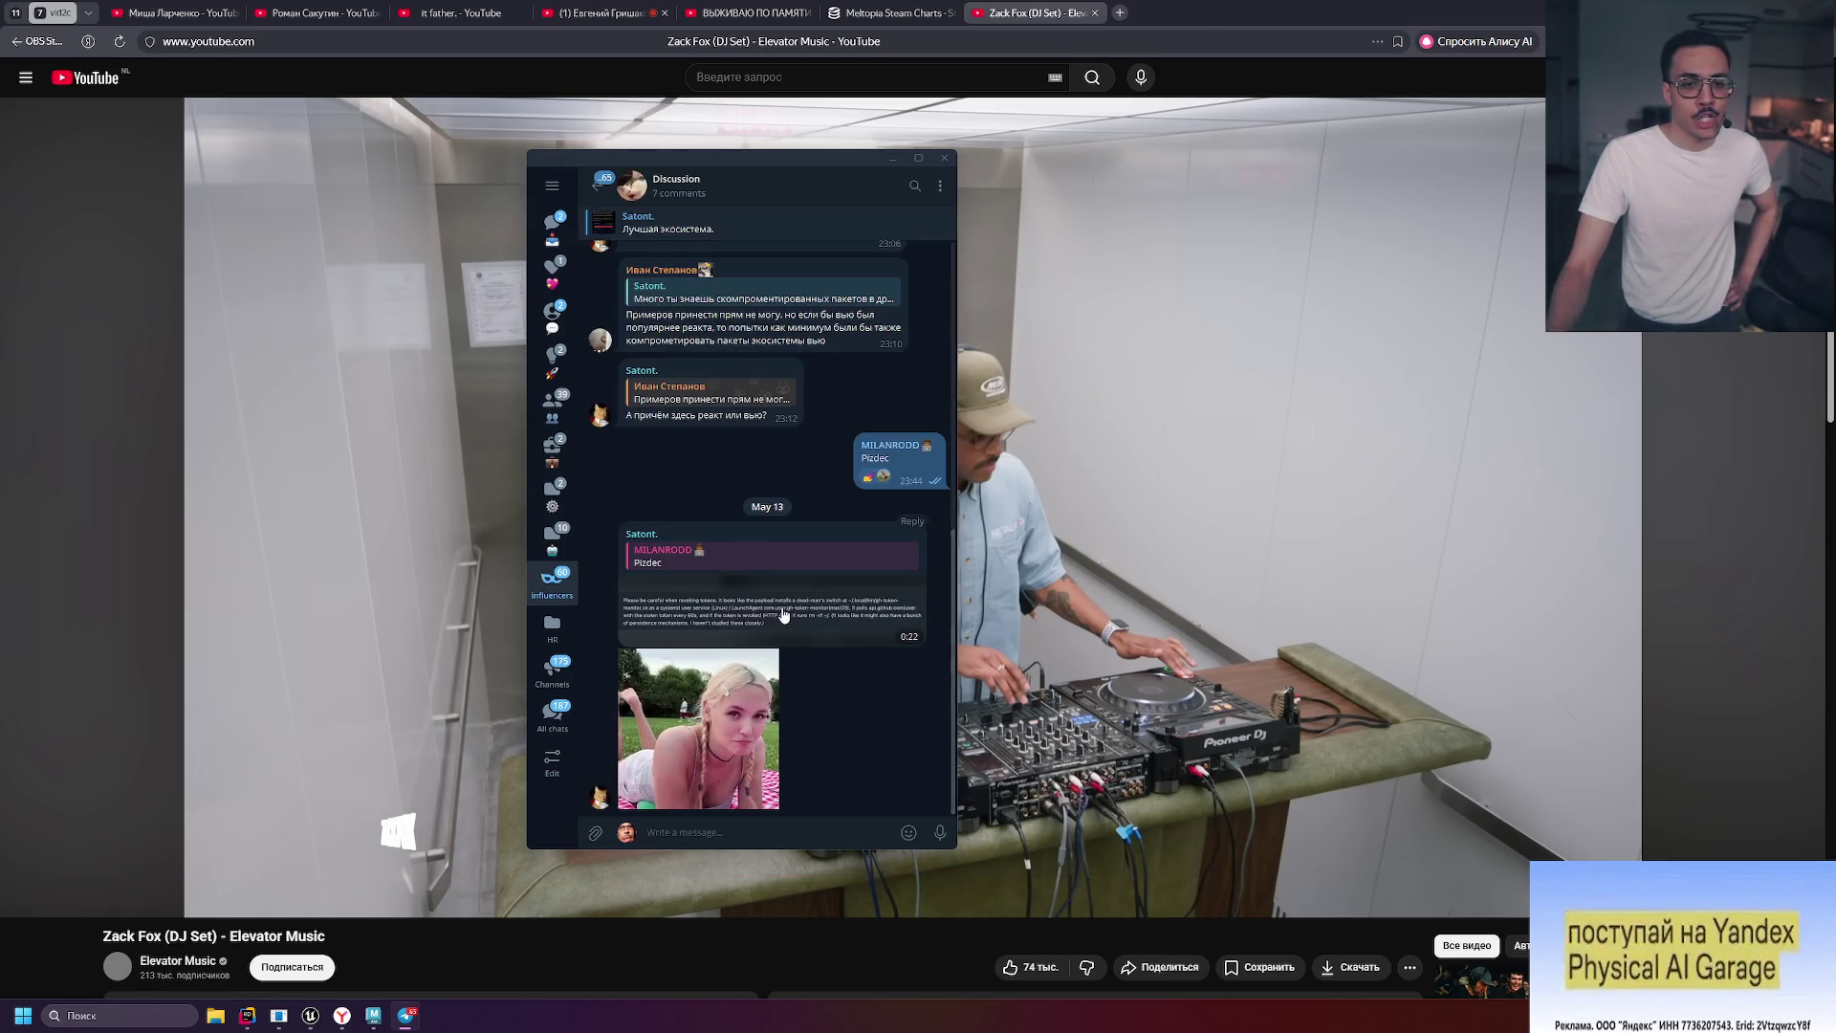
pyautogui.click(783, 615)
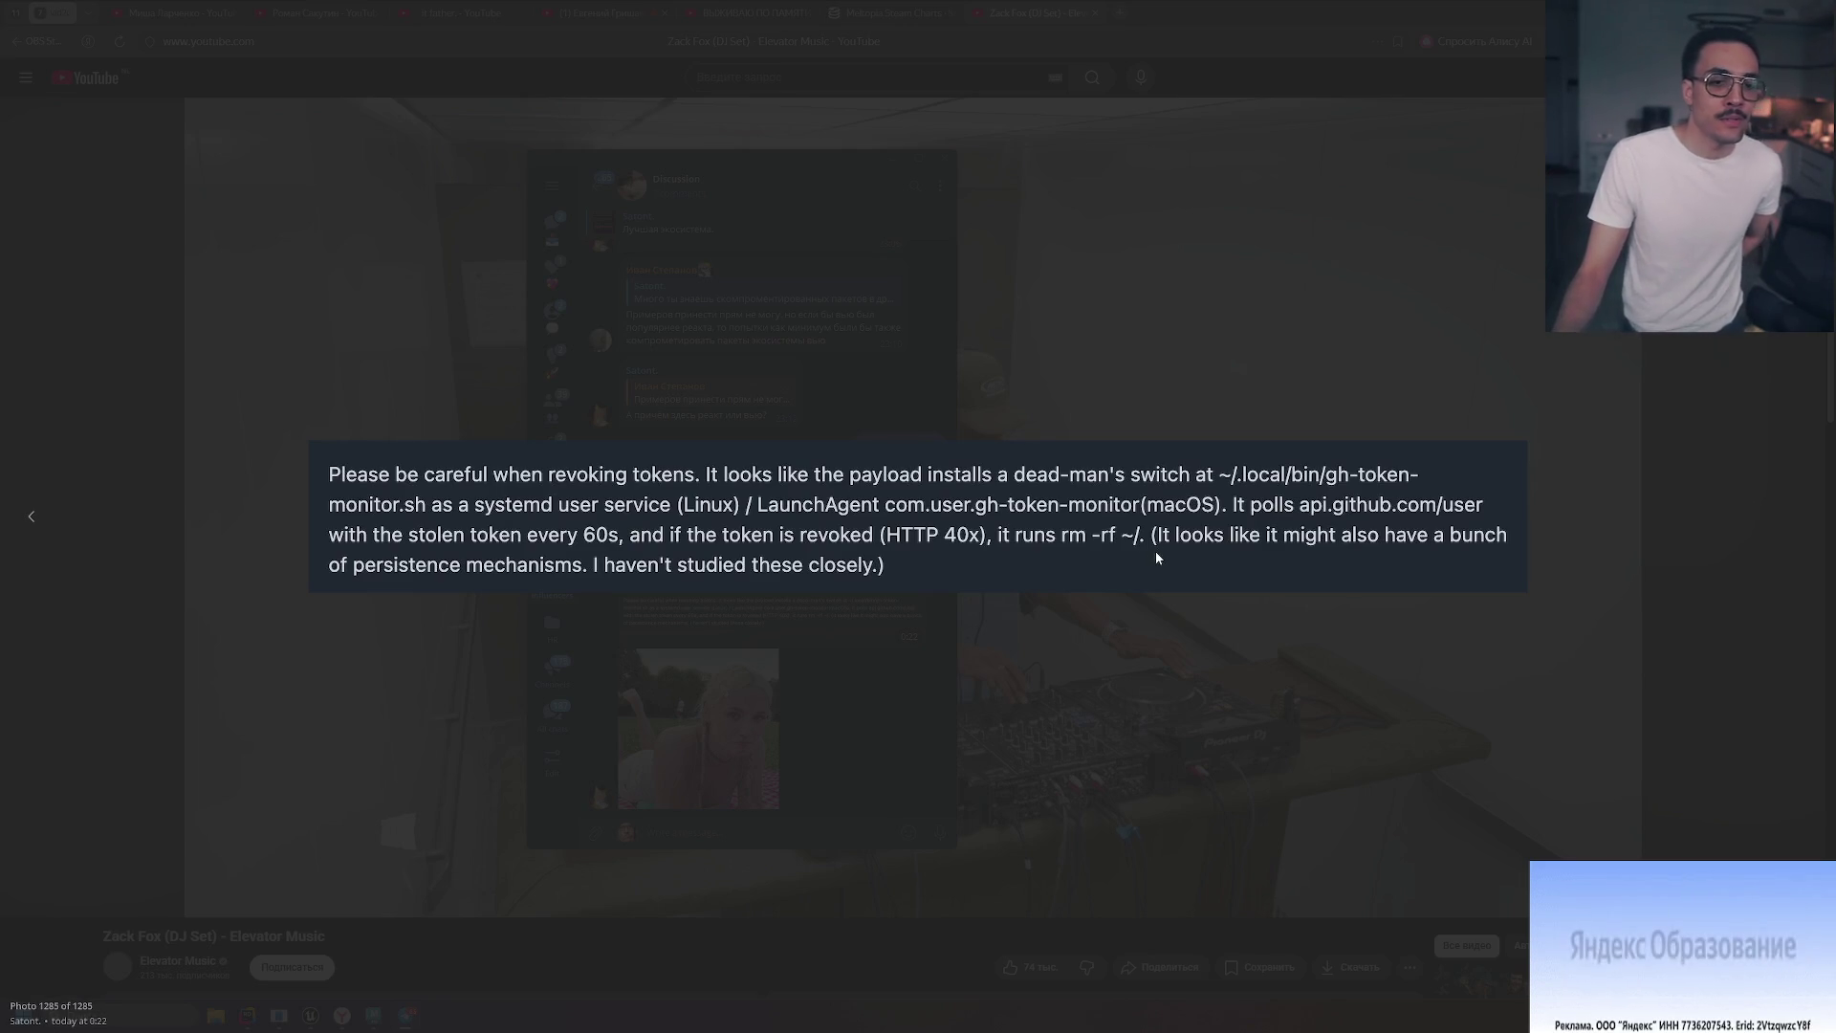
# Close the enlarged token-revocation screenshot and scroll back through the discussion.
pyautogui.click(906, 395)
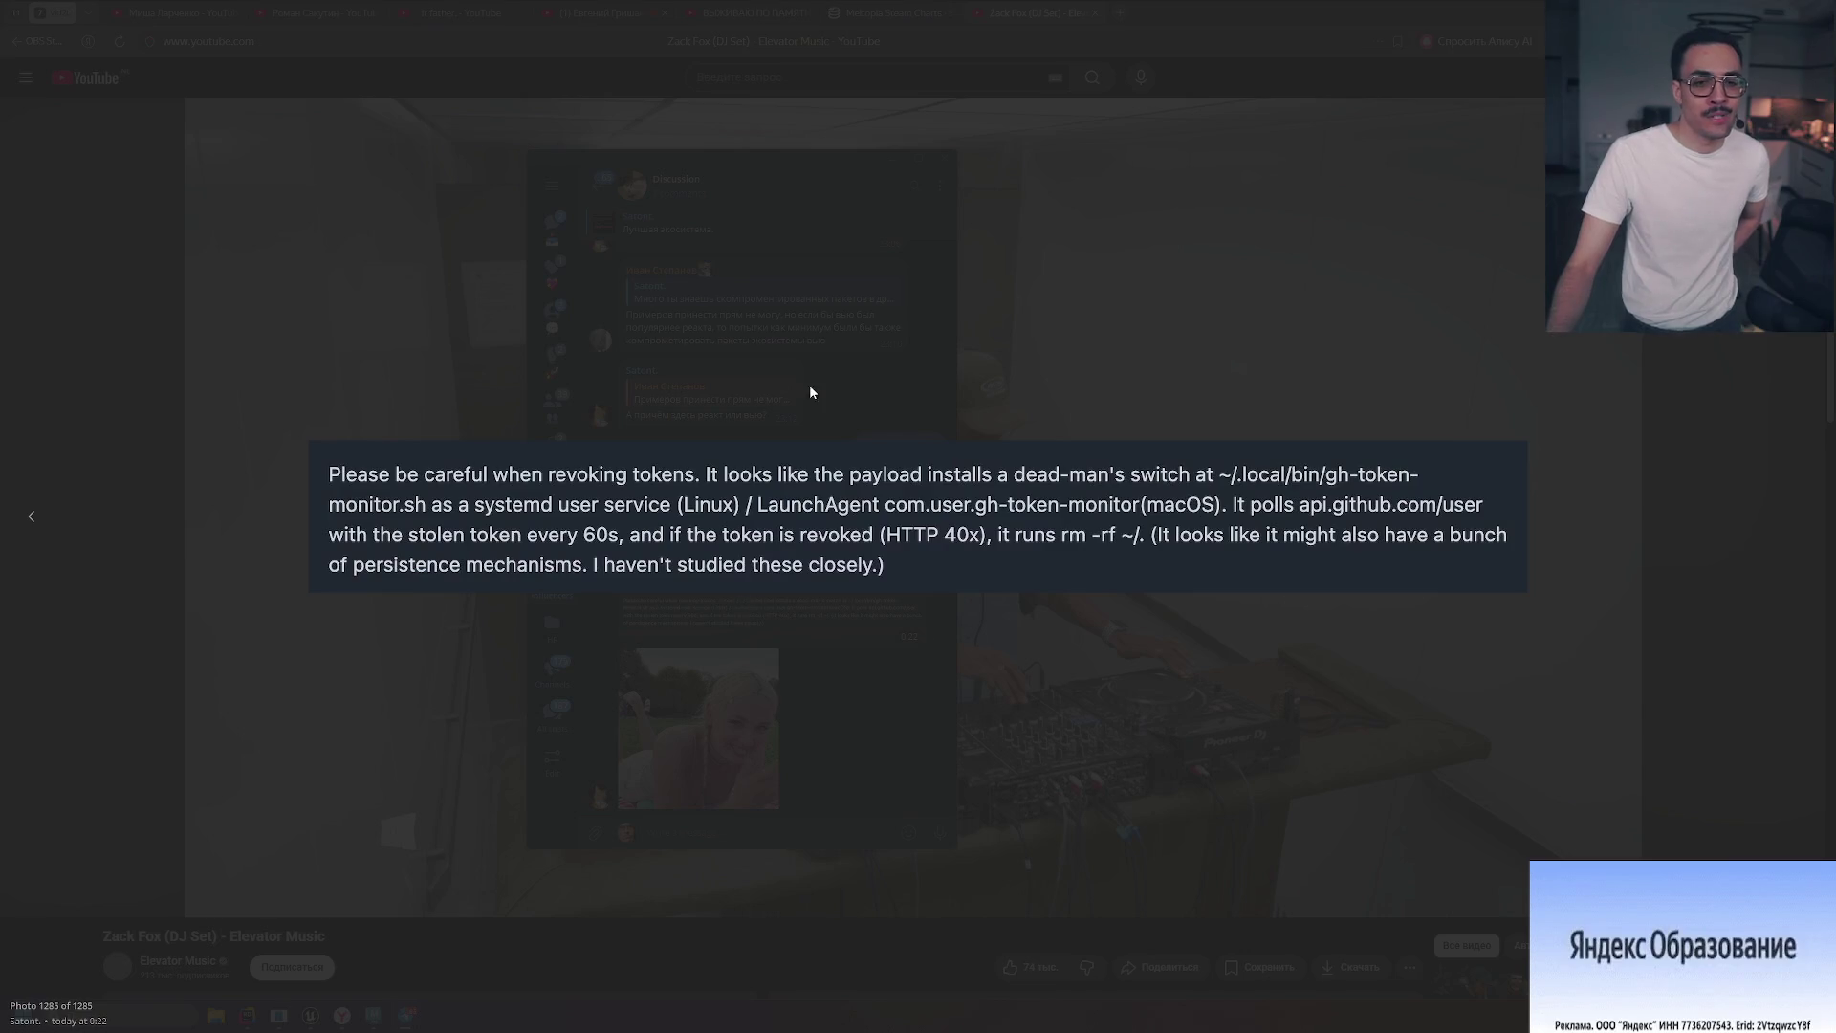
pyautogui.scroll(5, 818, 538)
pyautogui.scroll(-5, 817, 538)
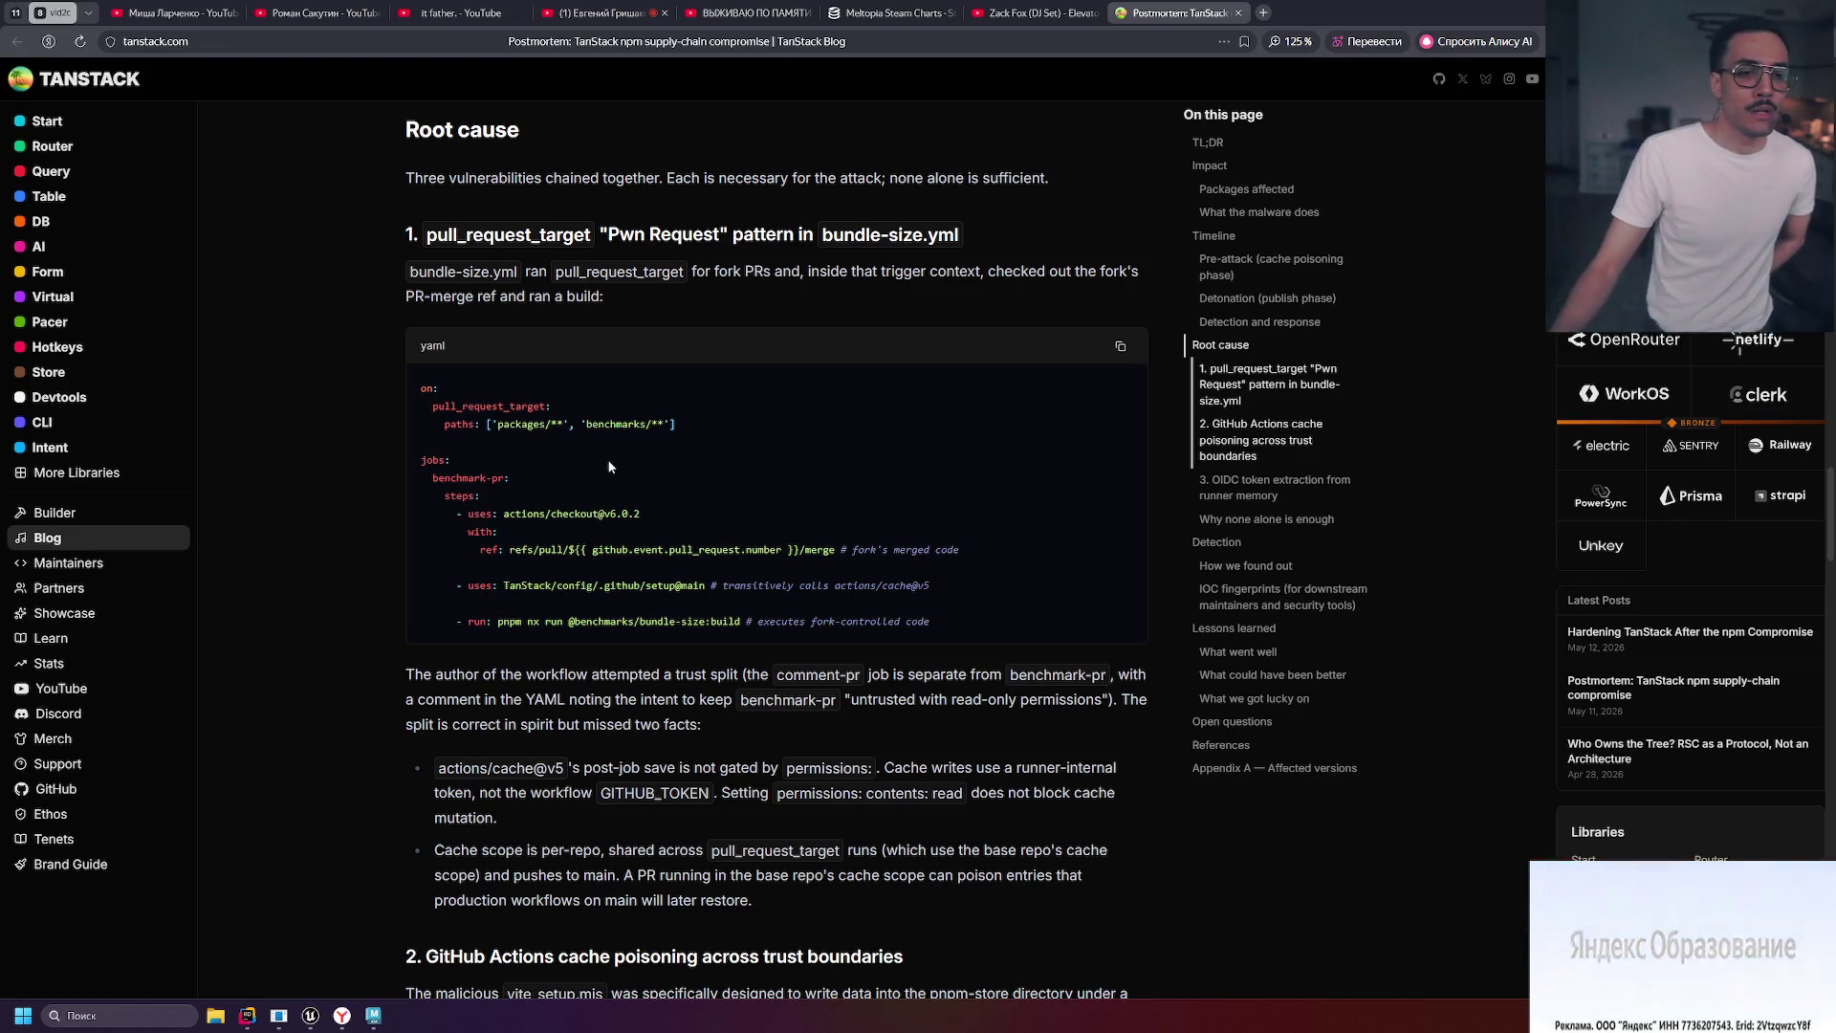
# Highlight the bundle-size.yml workflow lines in the TanStack postmortem while reading.
pyautogui.moveTo(425, 385)
pyautogui.mouseDown()
pyautogui.moveTo(435, 407)
pyautogui.moveTo(932, 589)
pyautogui.moveTo(941, 627)
pyautogui.mouseUp()
pyautogui.click(951, 625)
pyautogui.scroll(-3, 950, 628)
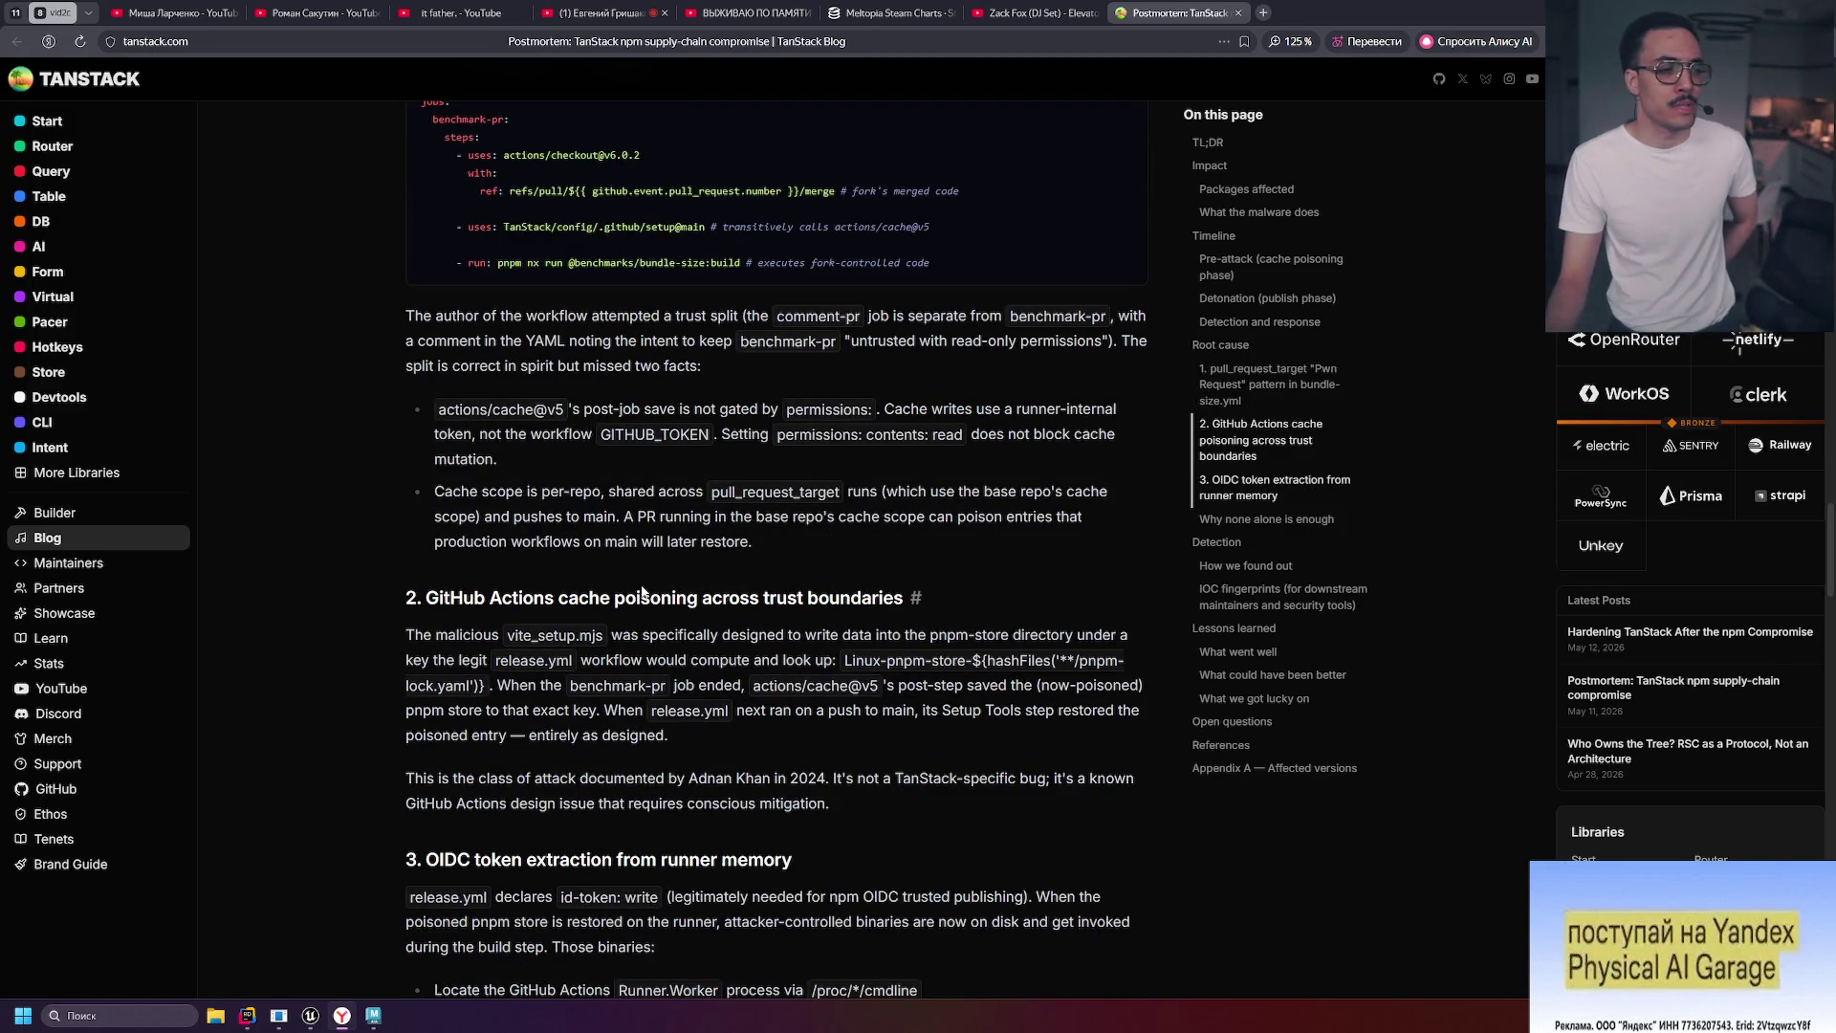
pyautogui.scroll(3, 641, 592)
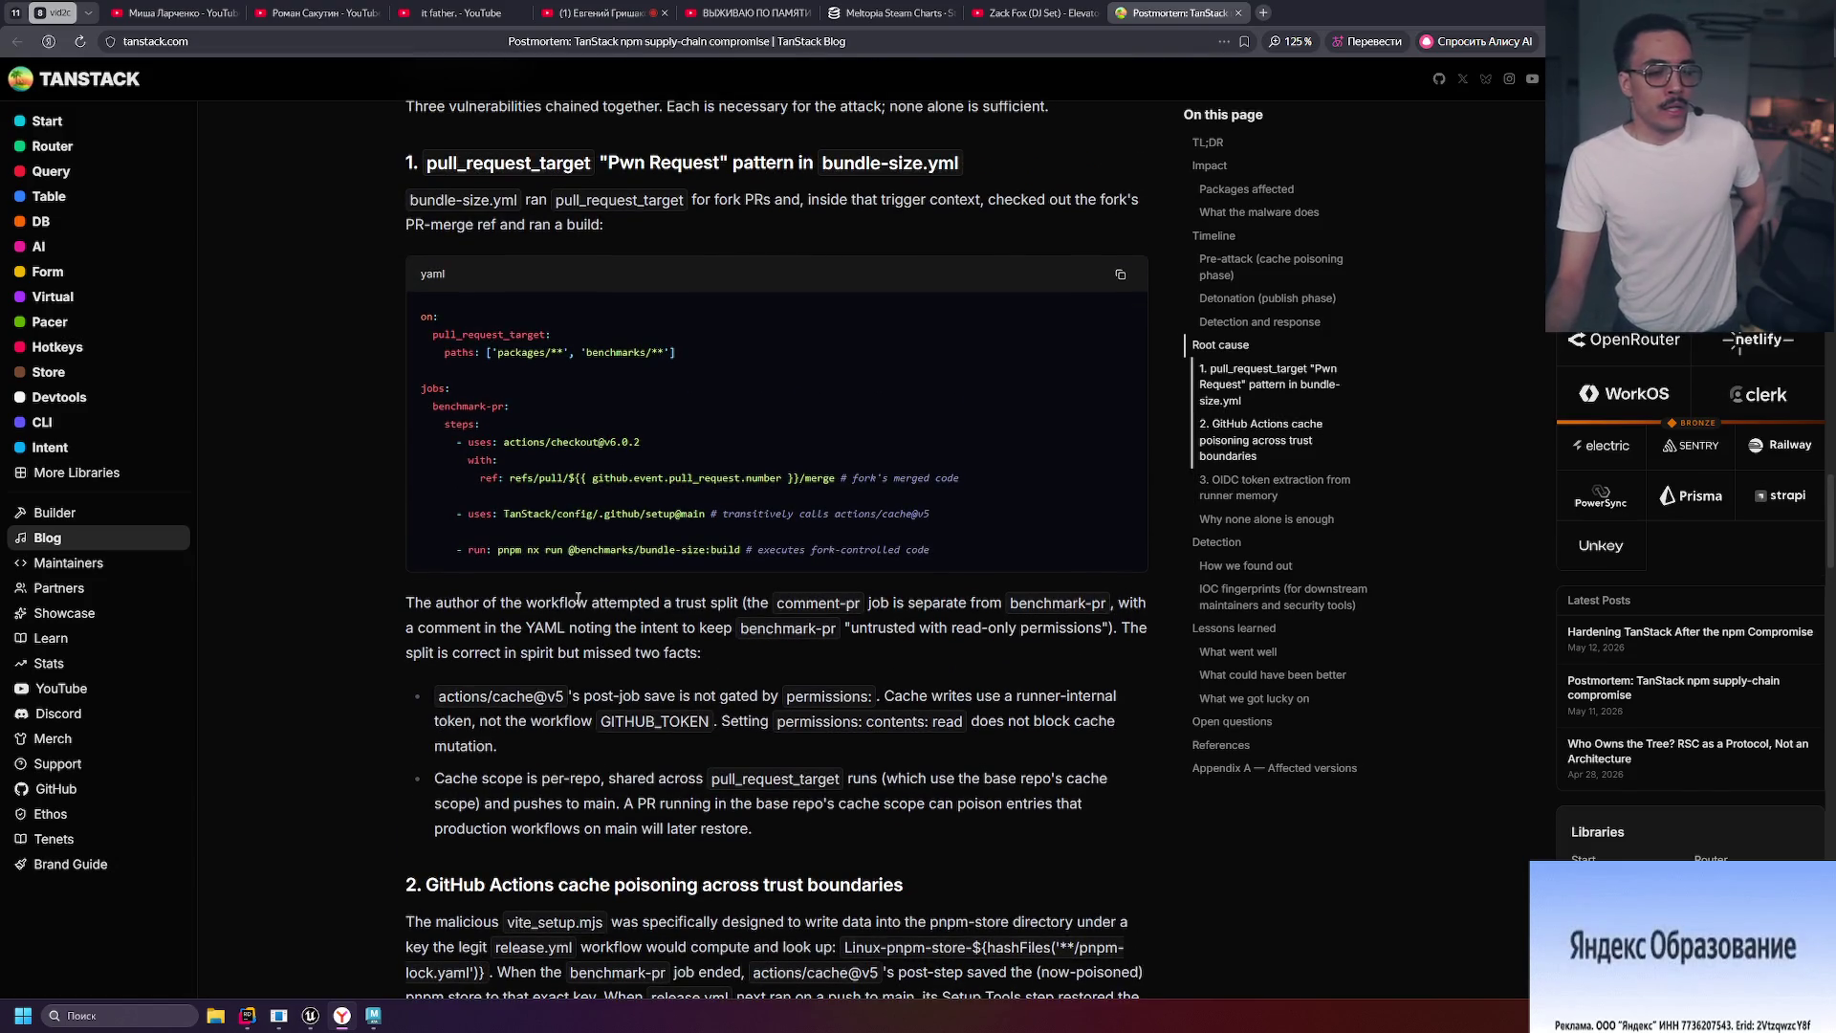
# Highlight the trust-split paragraph and its two bullets while reading, then clear the selection.
pyautogui.moveTo(433, 607)
pyautogui.mouseDown()
pyautogui.moveTo(715, 836)
pyautogui.moveTo(771, 823)
pyautogui.mouseUp()
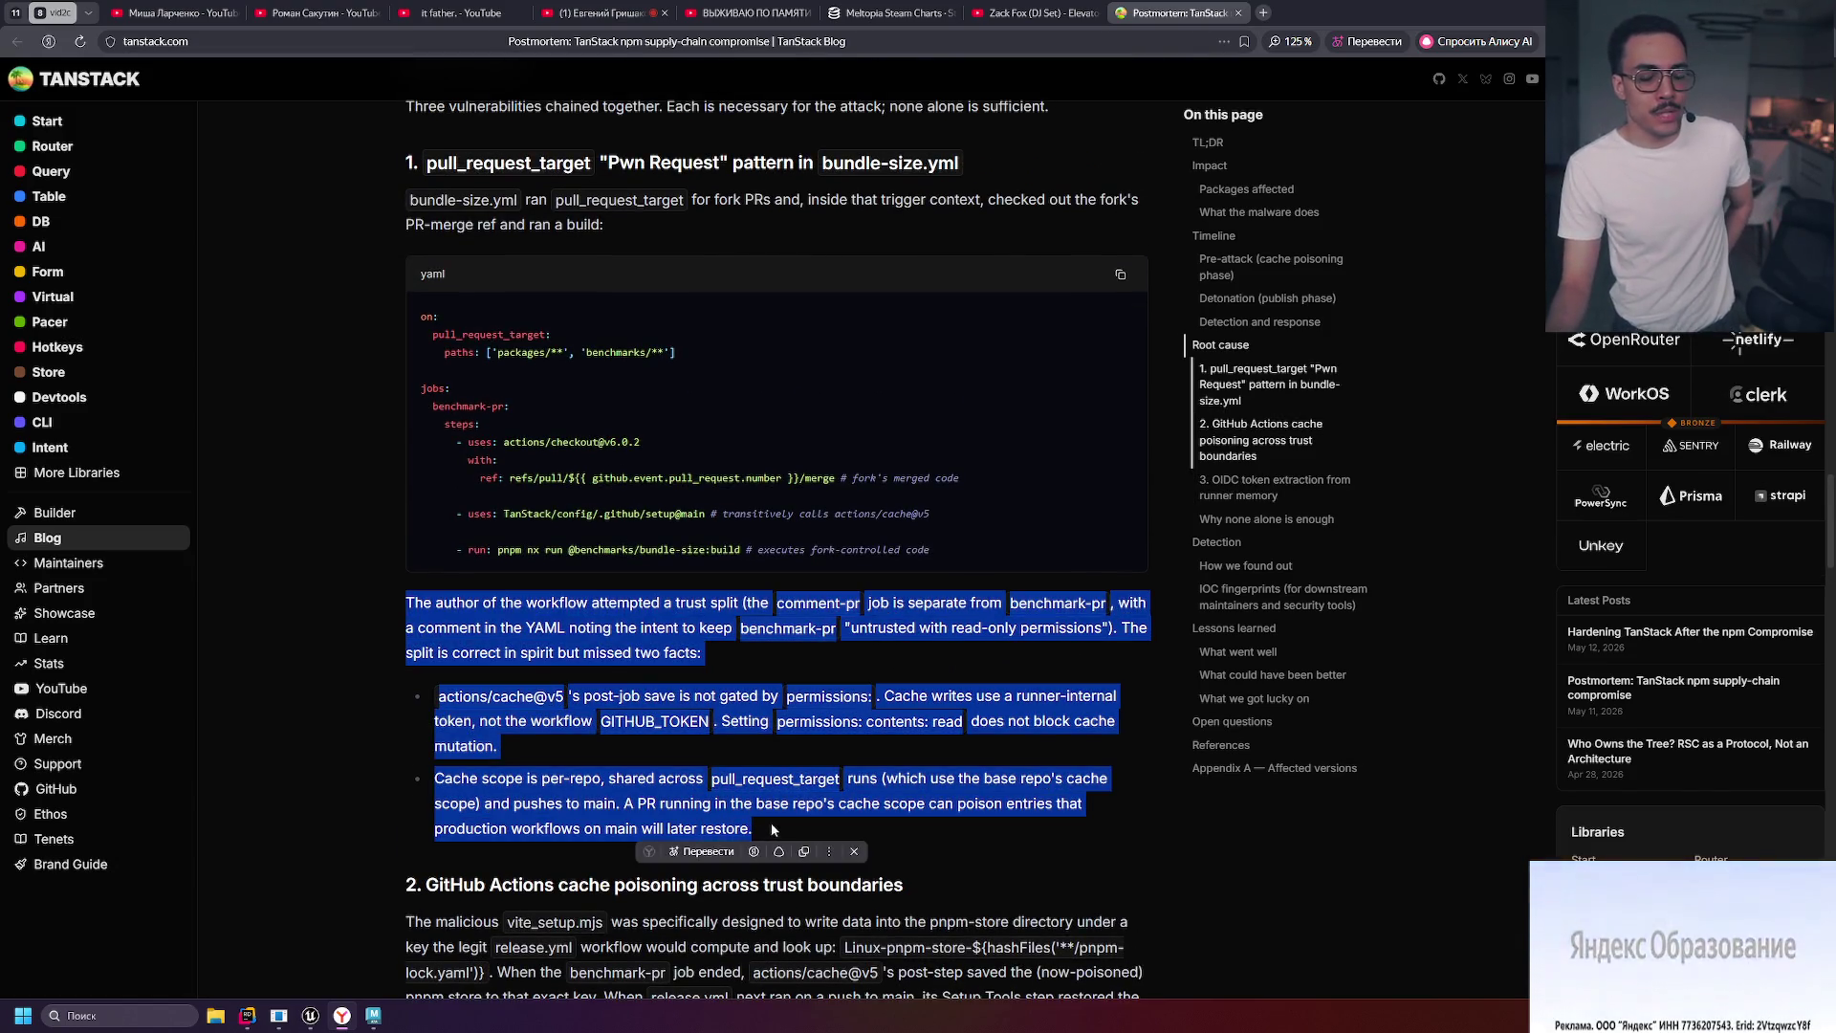
pyautogui.click(771, 823)
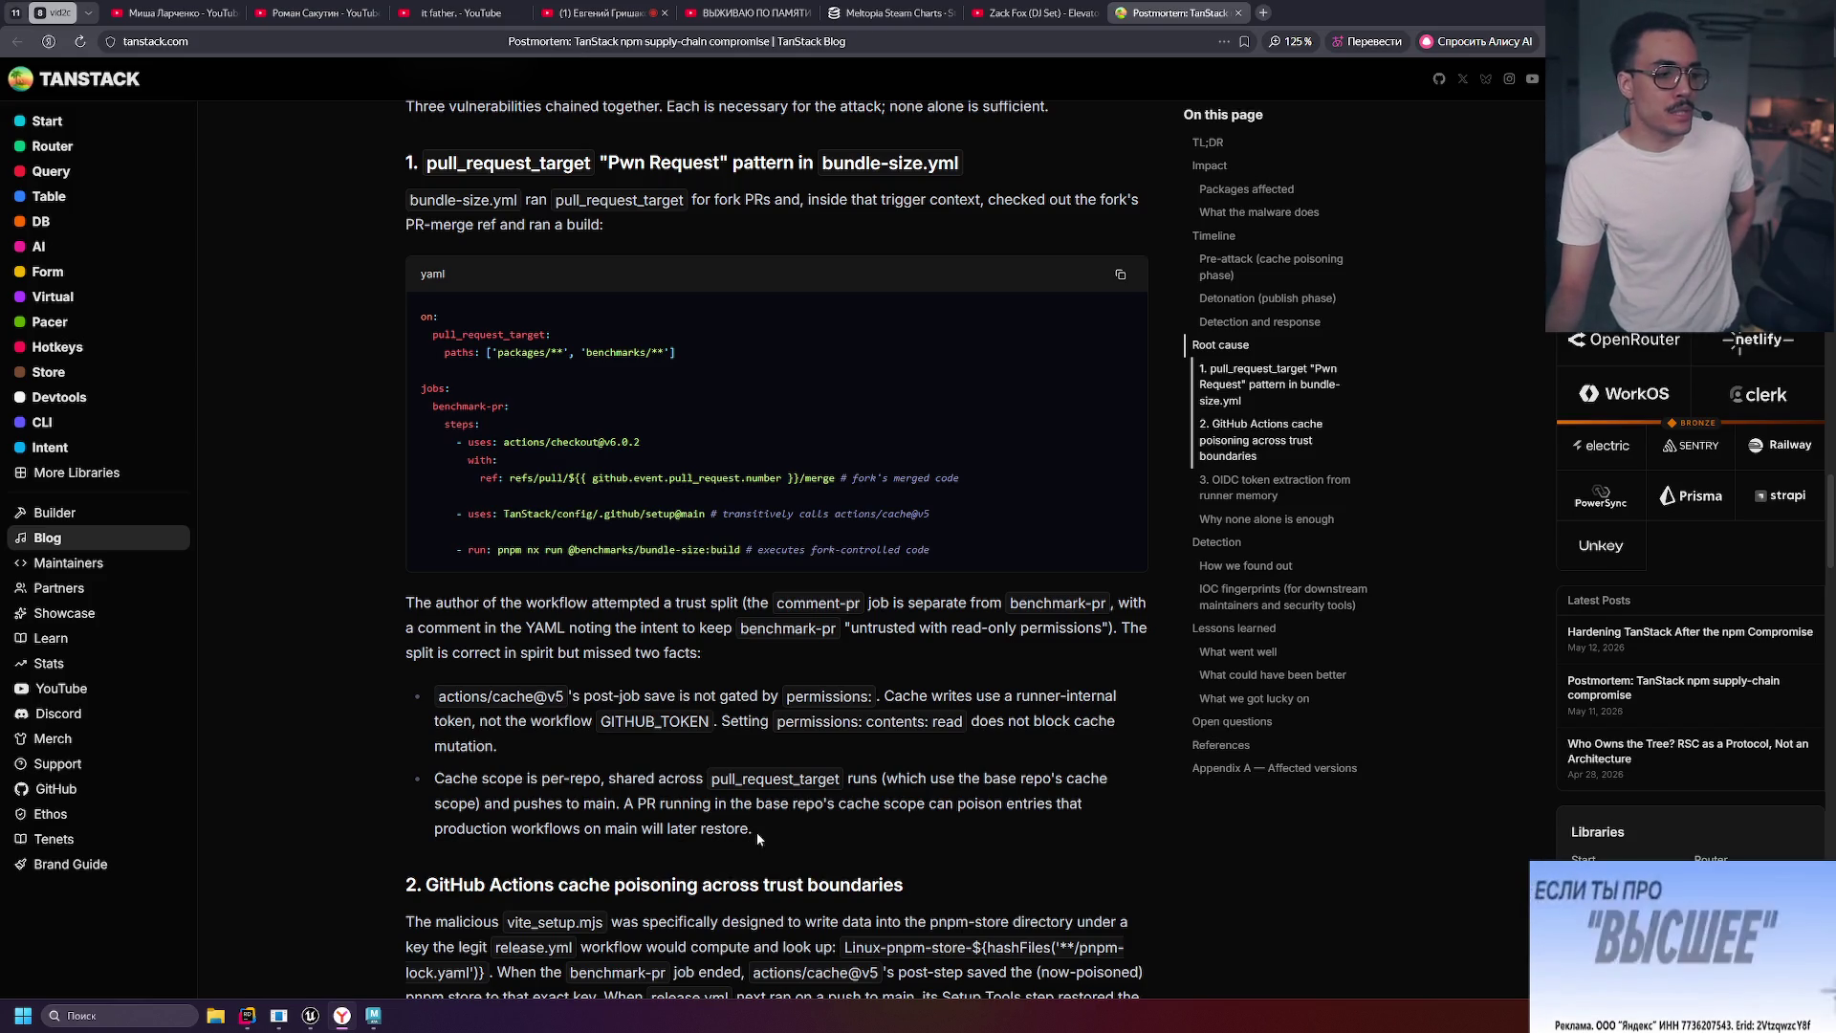
pyautogui.moveTo(770, 850)
pyautogui.mouseDown()
pyautogui.moveTo(435, 777)
pyautogui.moveTo(389, 601)
pyautogui.moveTo(782, 826)
pyautogui.mouseUp()
pyautogui.click(398, 599)
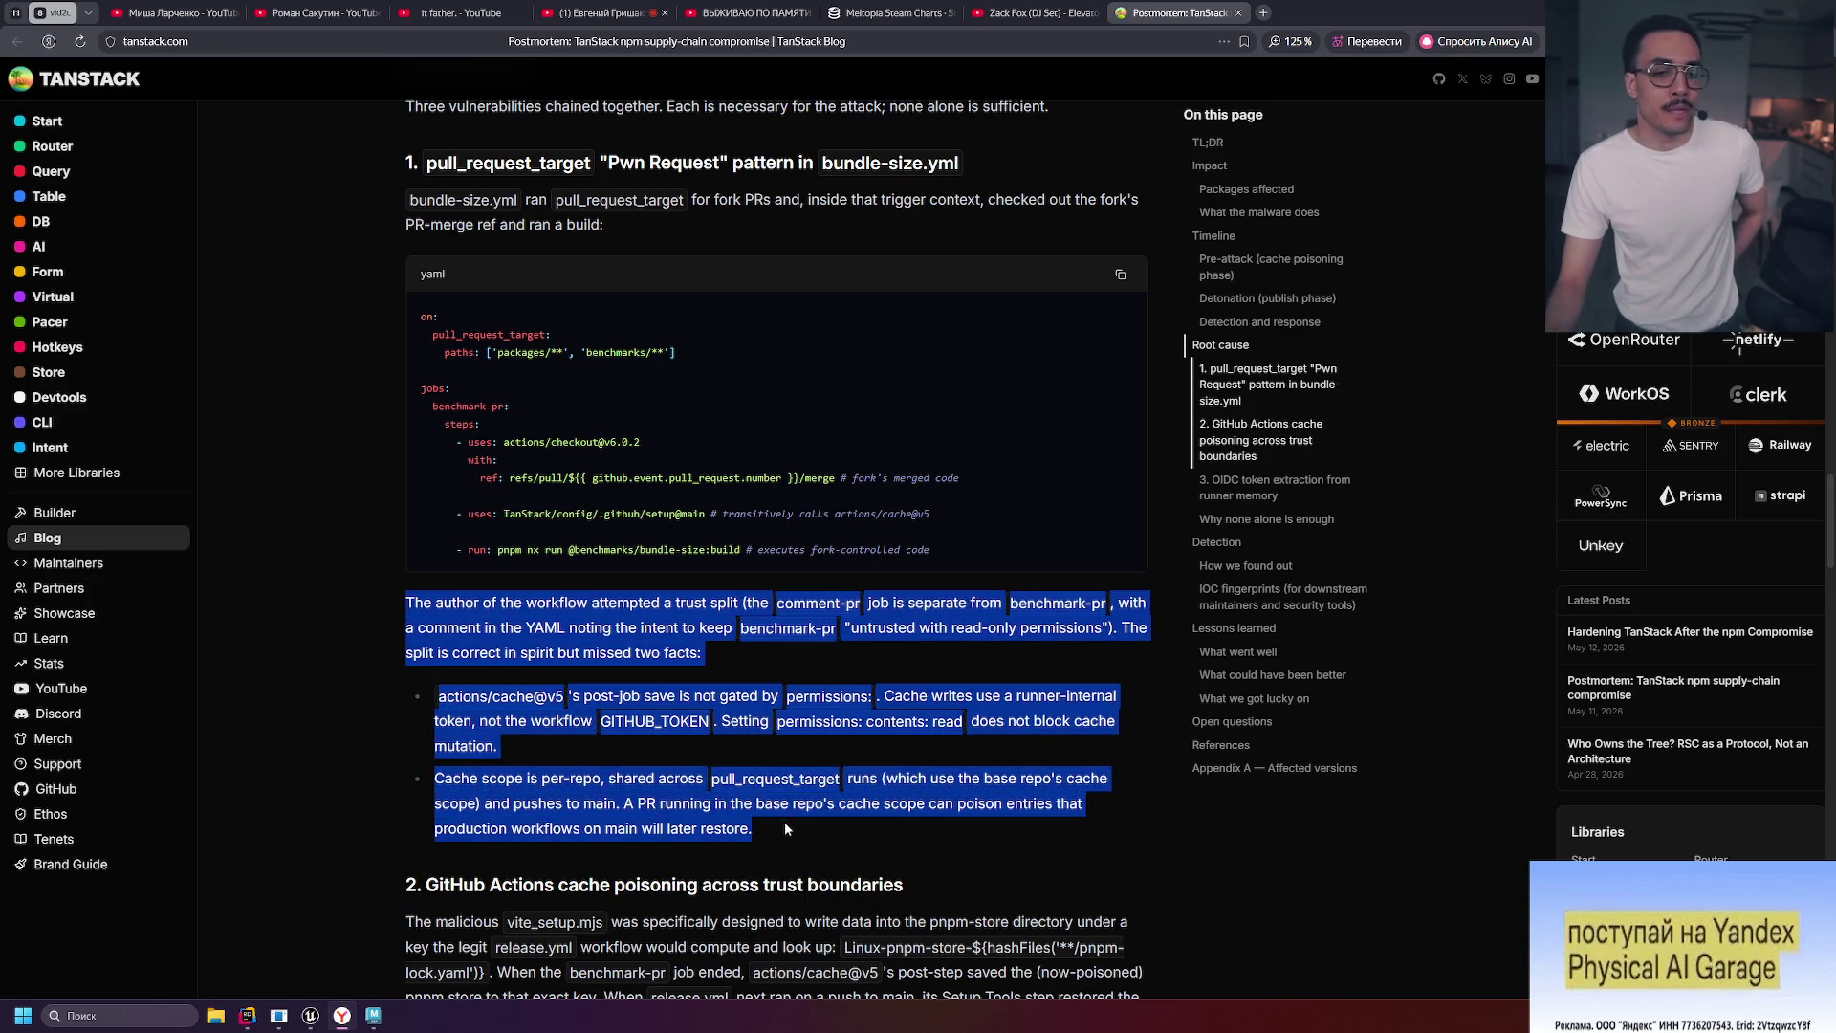
pyautogui.click(769, 815)
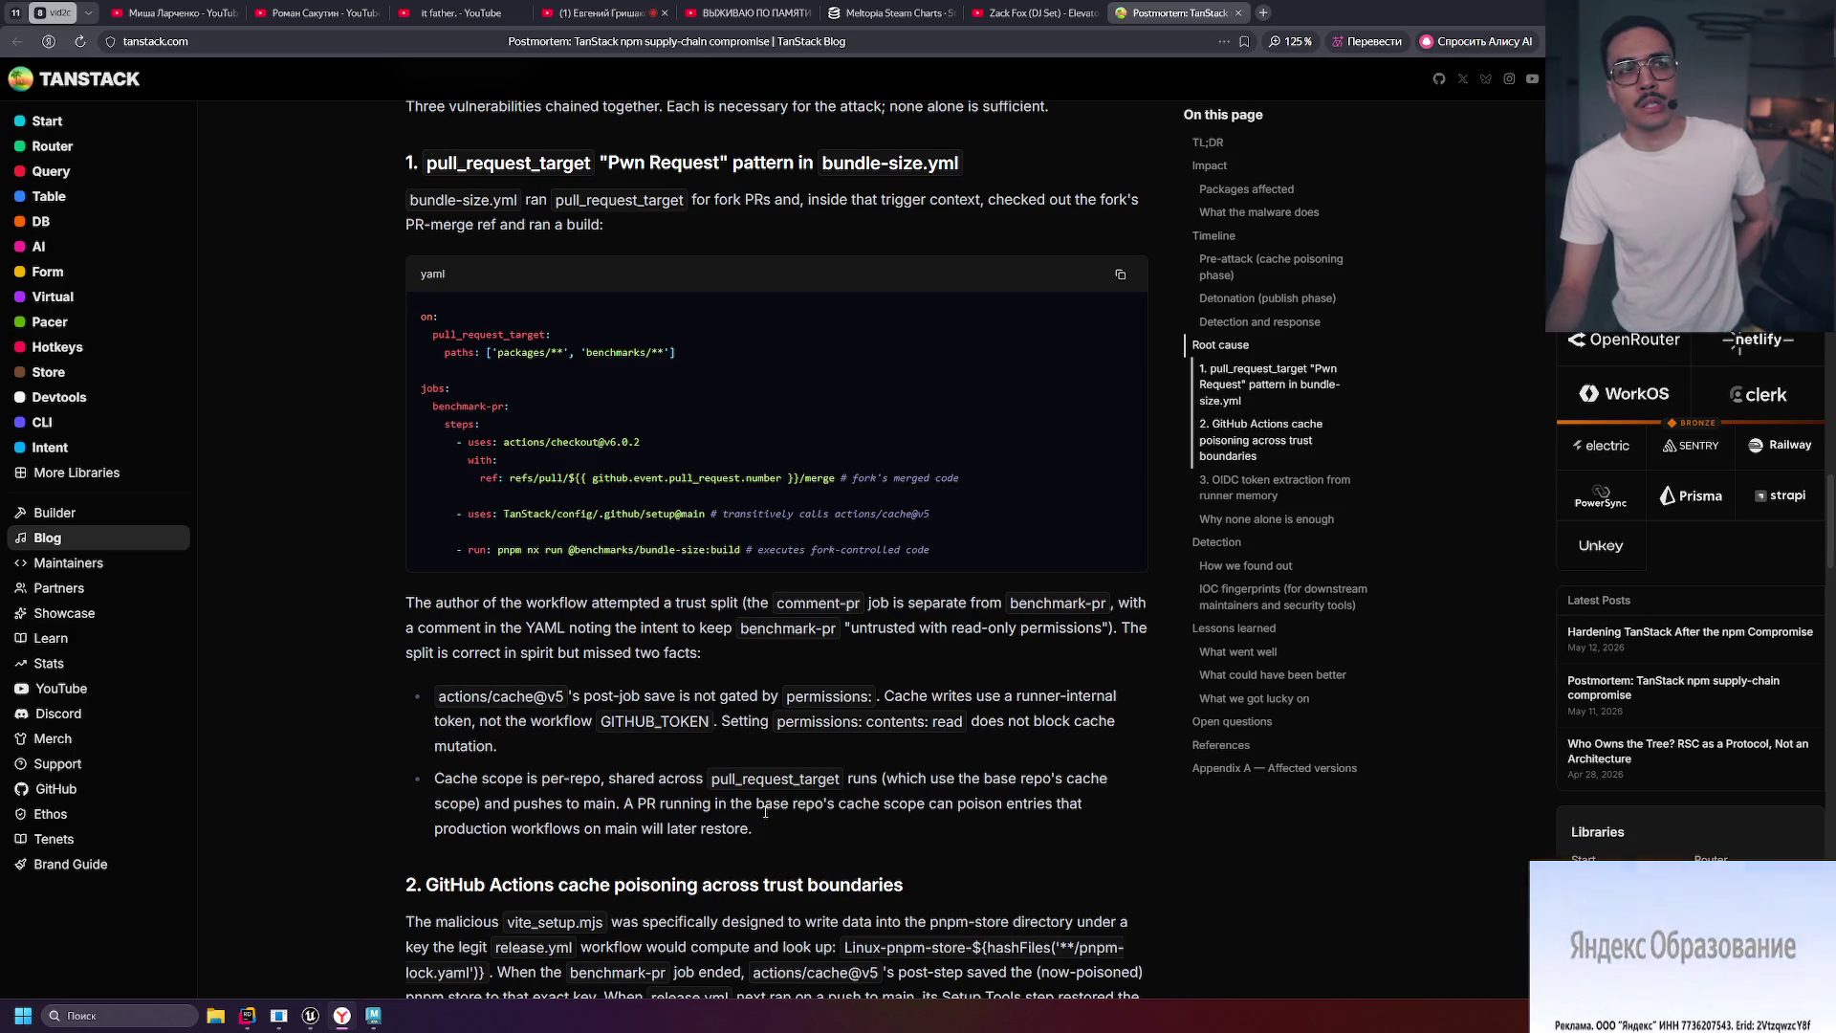
pyautogui.moveTo(760, 838)
pyautogui.mouseDown()
pyautogui.moveTo(347, 614)
pyautogui.moveTo(401, 595)
pyautogui.moveTo(440, 669)
pyautogui.moveTo(869, 861)
pyautogui.mouseUp()
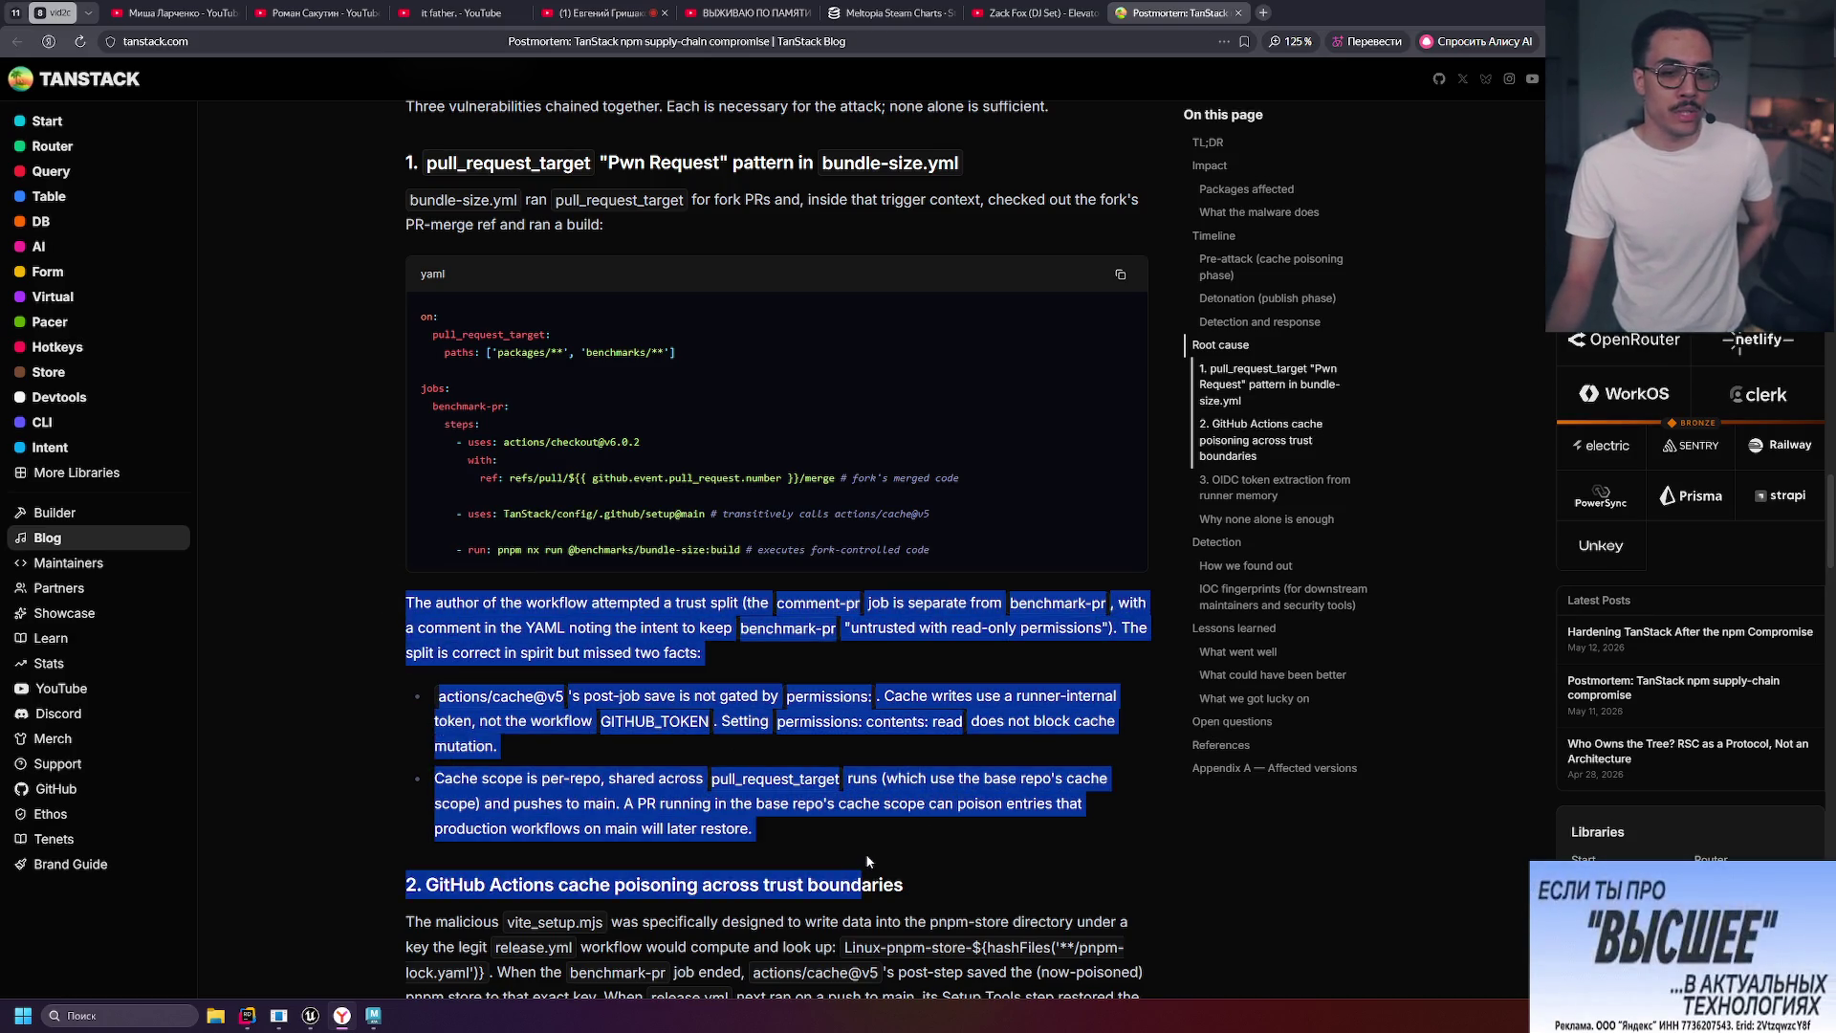
pyautogui.click(813, 832)
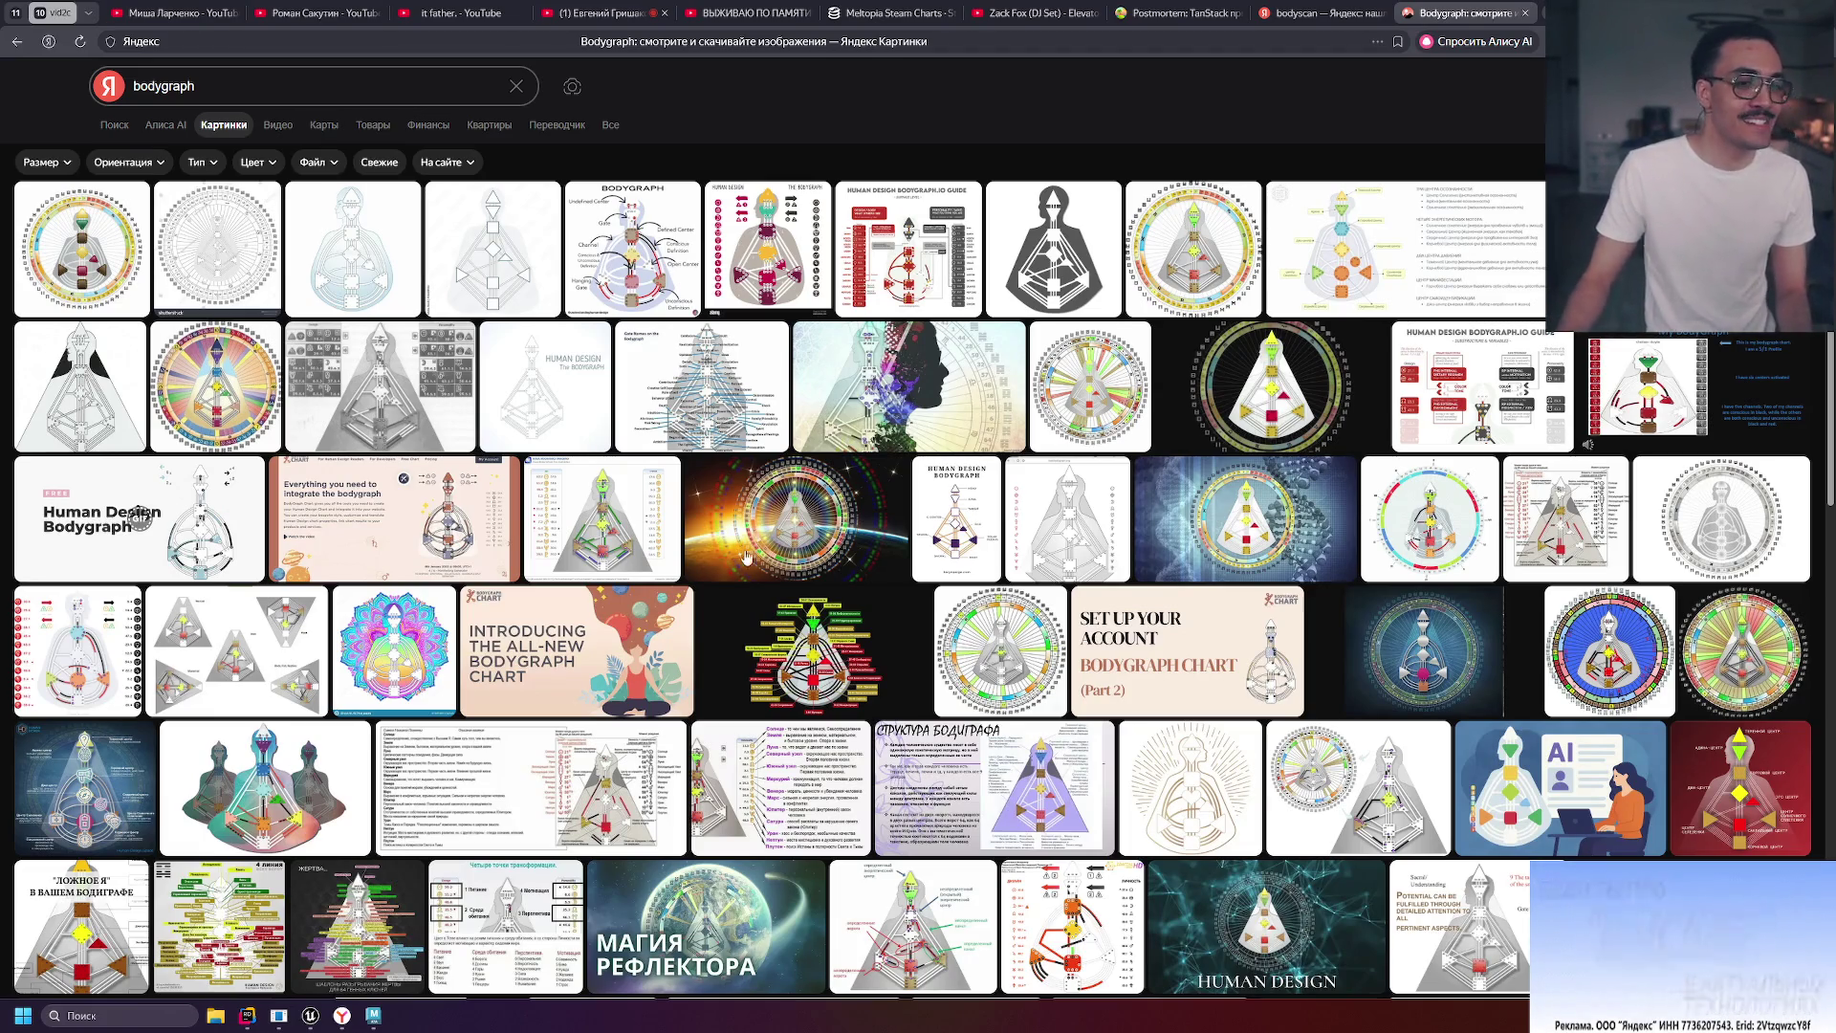
pyautogui.moveTo(760, 250)
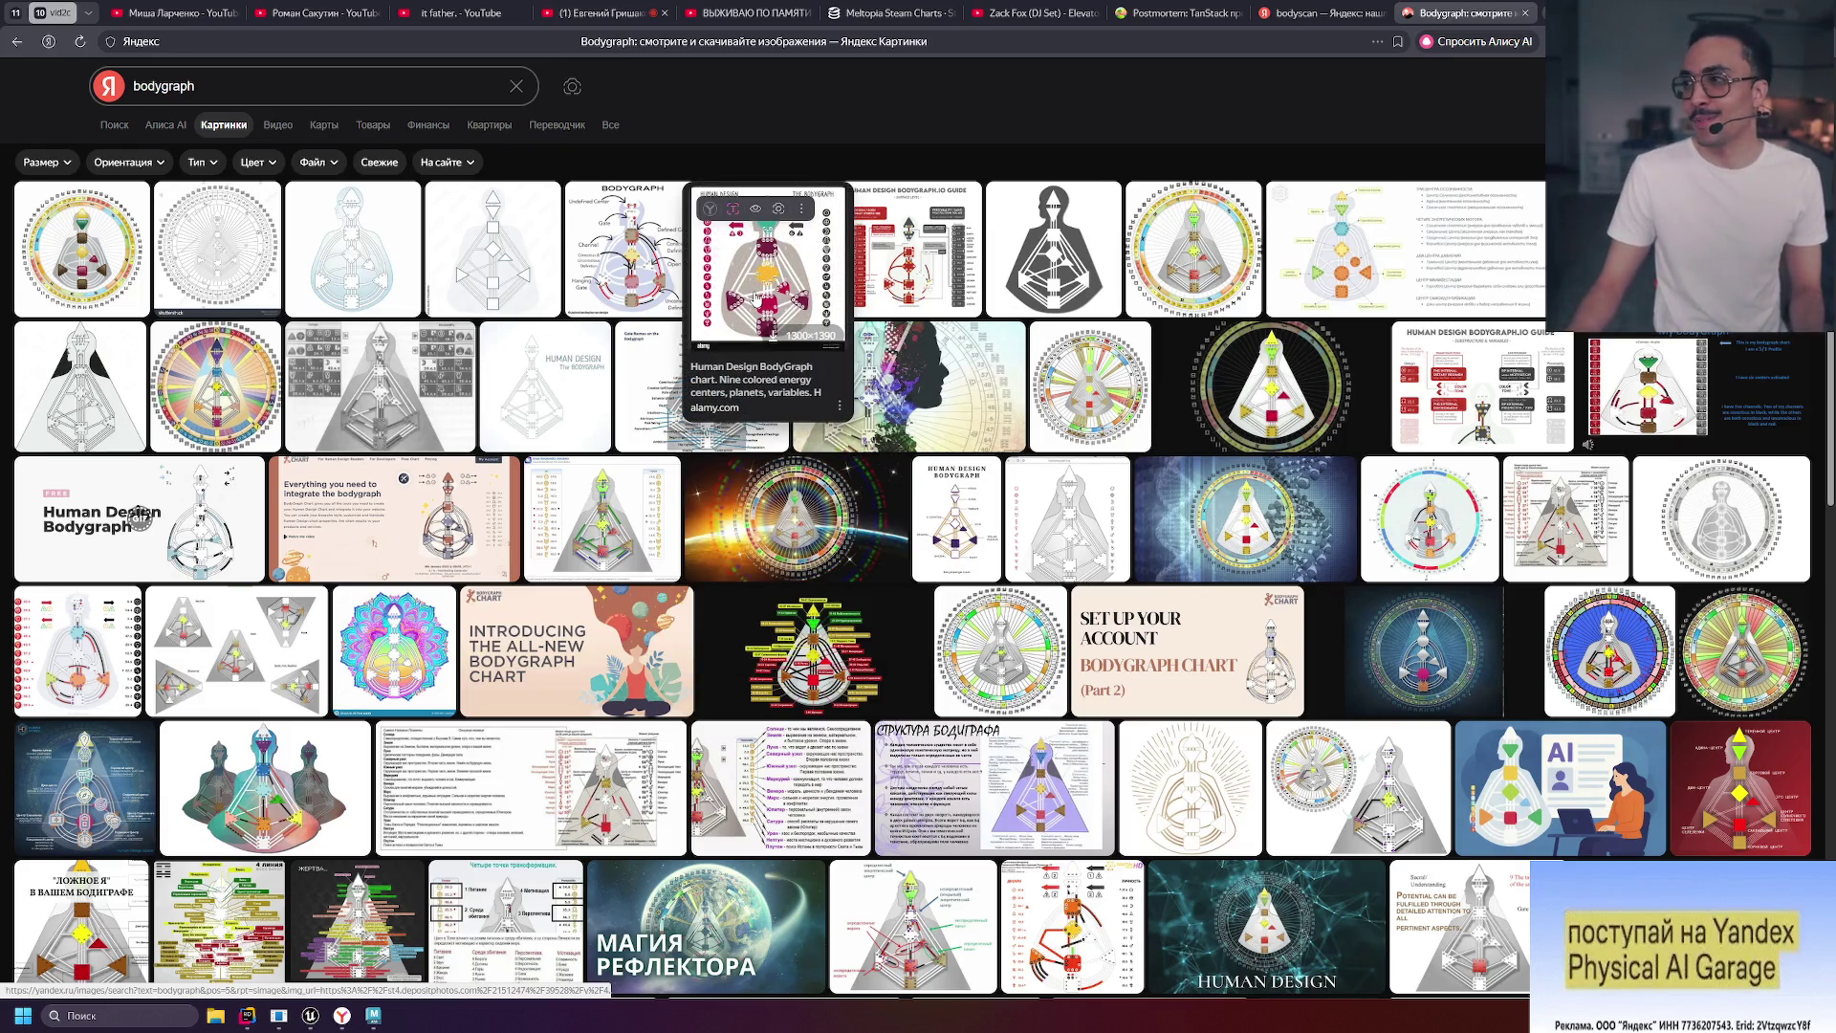
# Open the 'Human Design Bodygraph.io Guide – Surface Level' chart in the full-size viewer.
pyautogui.click(921, 256)
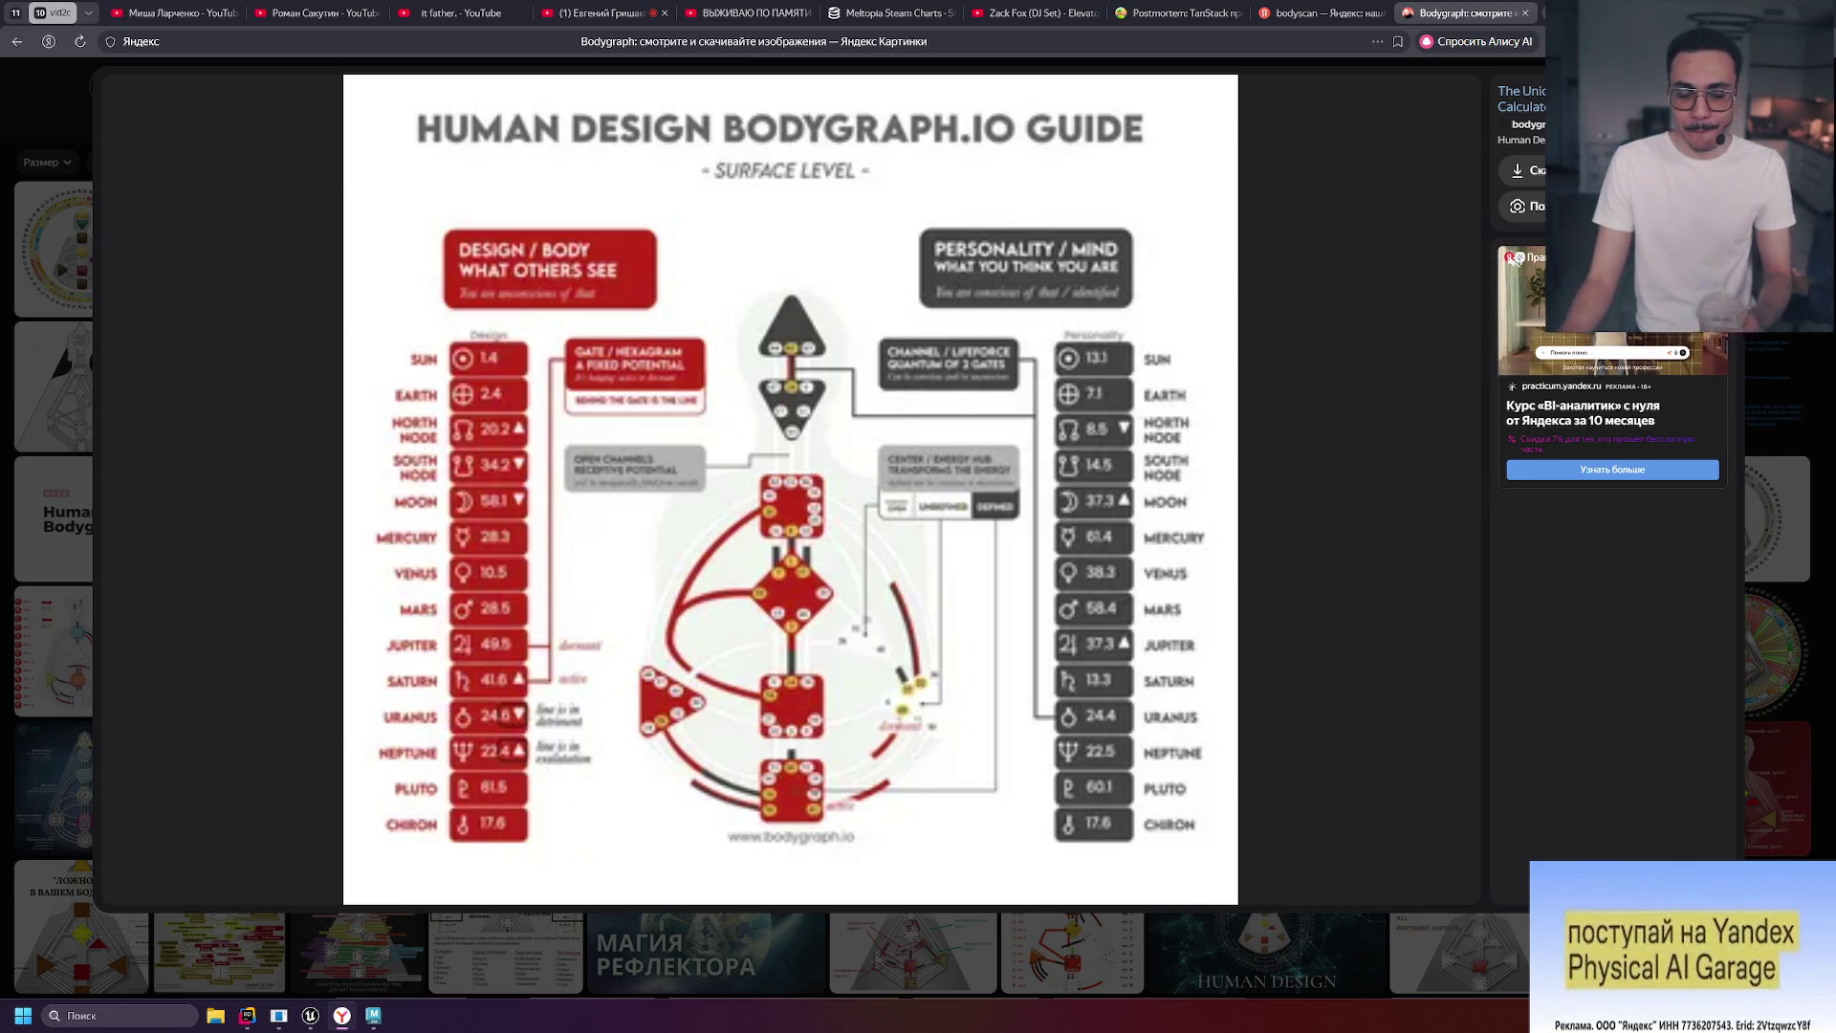
# Close the guide image, then view and close the colourful circular bodygraph wheel chart.
pyautogui.press('Escape')
pyautogui.click(256, 395)
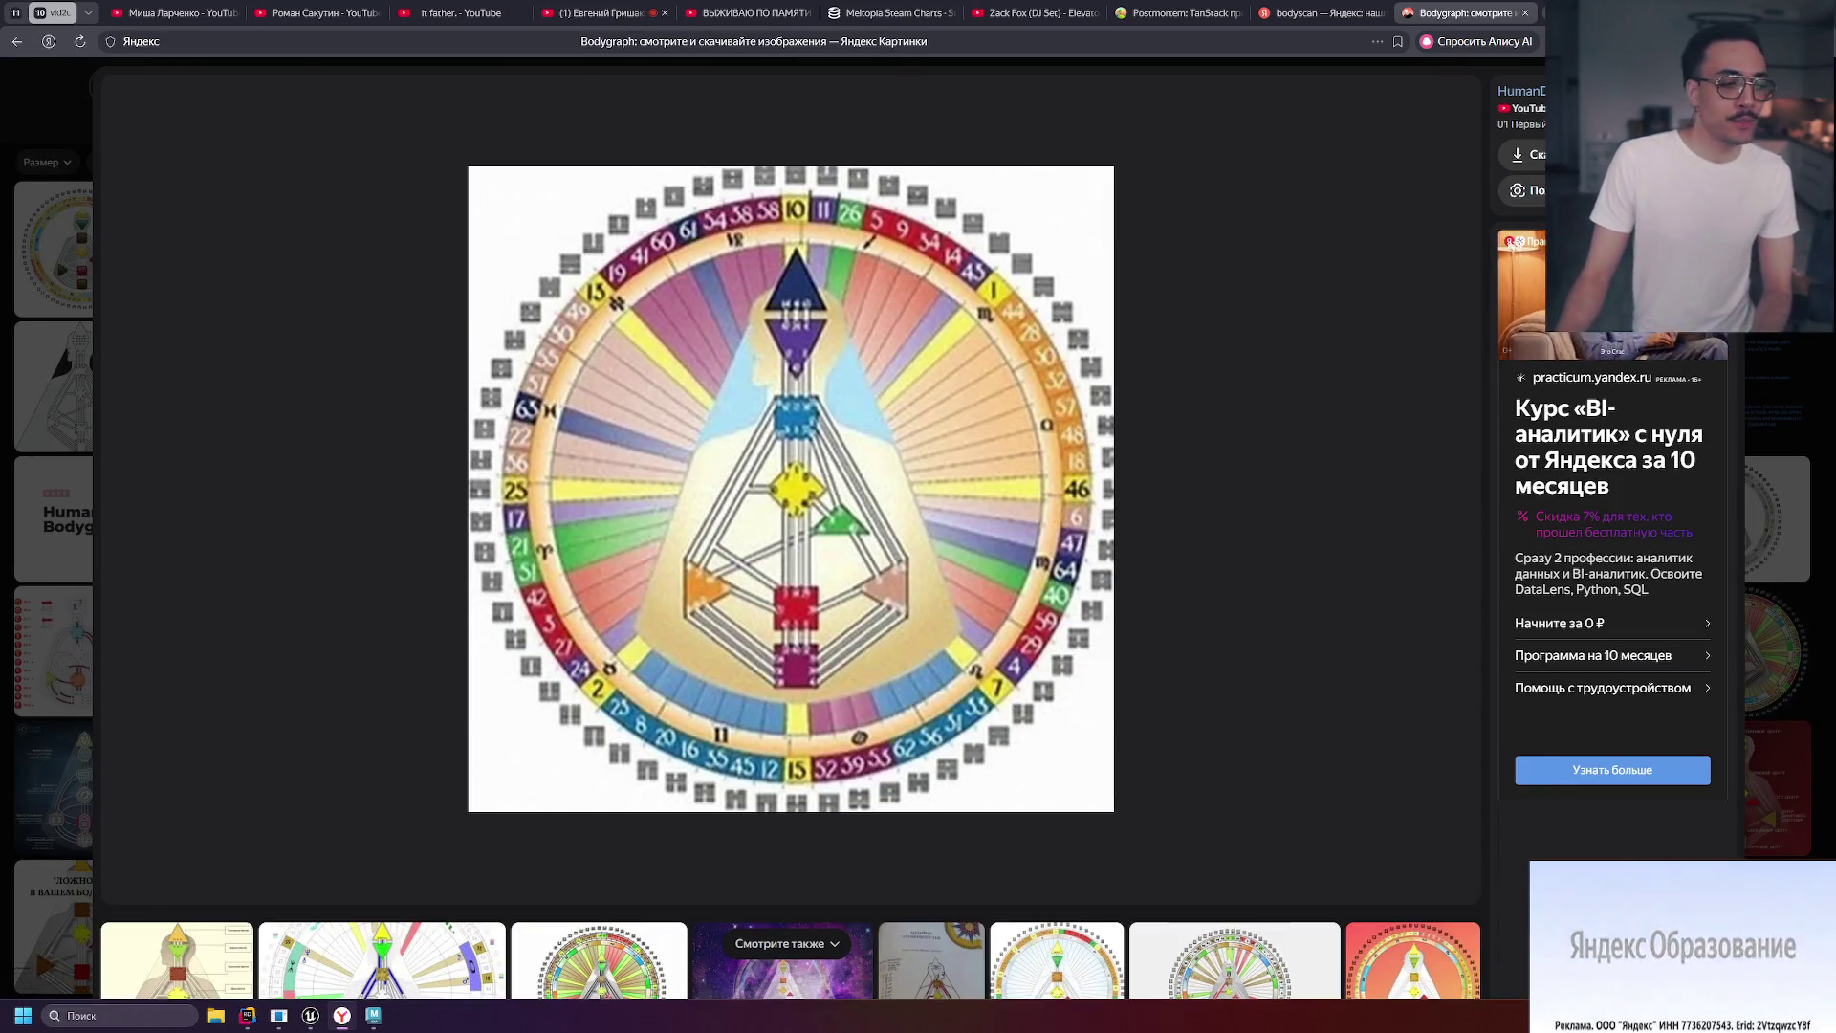
pyautogui.press('Escape')
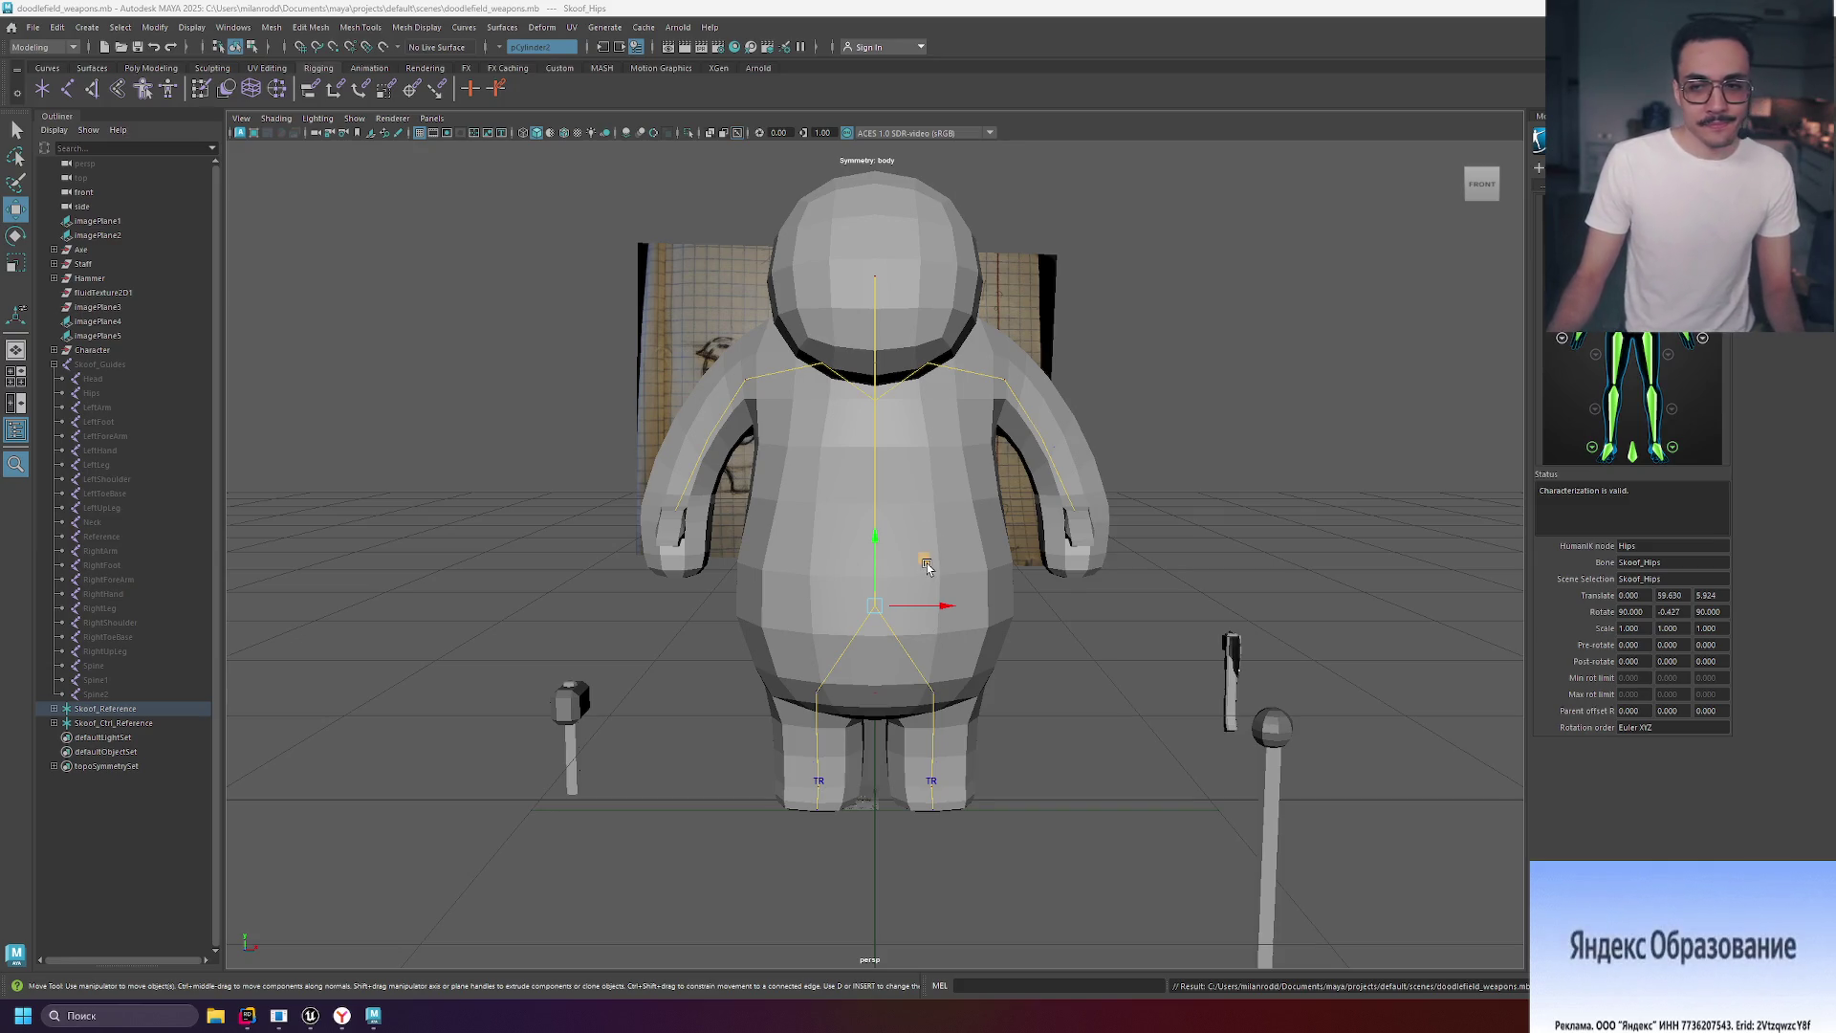
# Shift the Hips control twice while orbiting around the character to watch the grey mesh deform.
pyautogui.moveTo(797, 521)
pyautogui.keyDown('alt'); pyautogui.mouseDown()
pyautogui.moveTo(1451, 516)
pyautogui.moveTo(1422, 537)
pyautogui.mouseUp(); pyautogui.keyUp('alt')
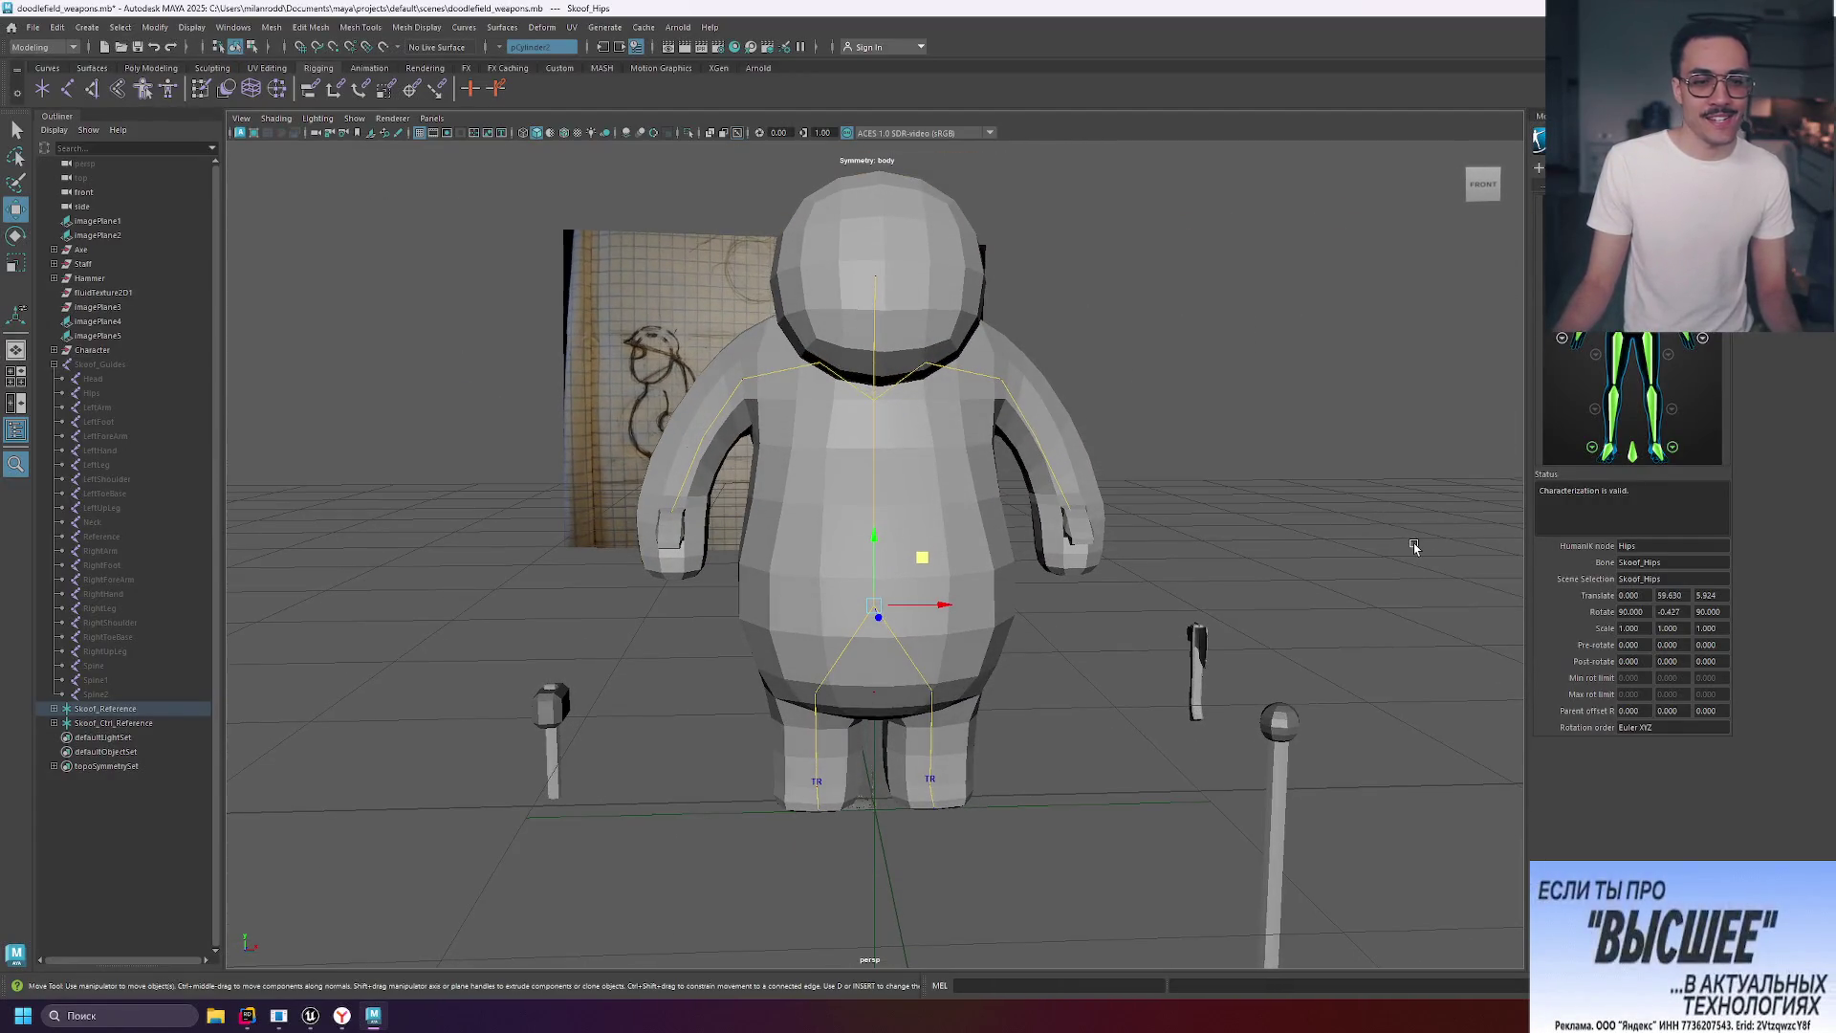
pyautogui.moveTo(1112, 567)
pyautogui.keyDown('alt'); pyautogui.mouseDown()
pyautogui.moveTo(1279, 508)
pyautogui.moveTo(1210, 514)
pyautogui.mouseUp(); pyautogui.keyUp('alt')
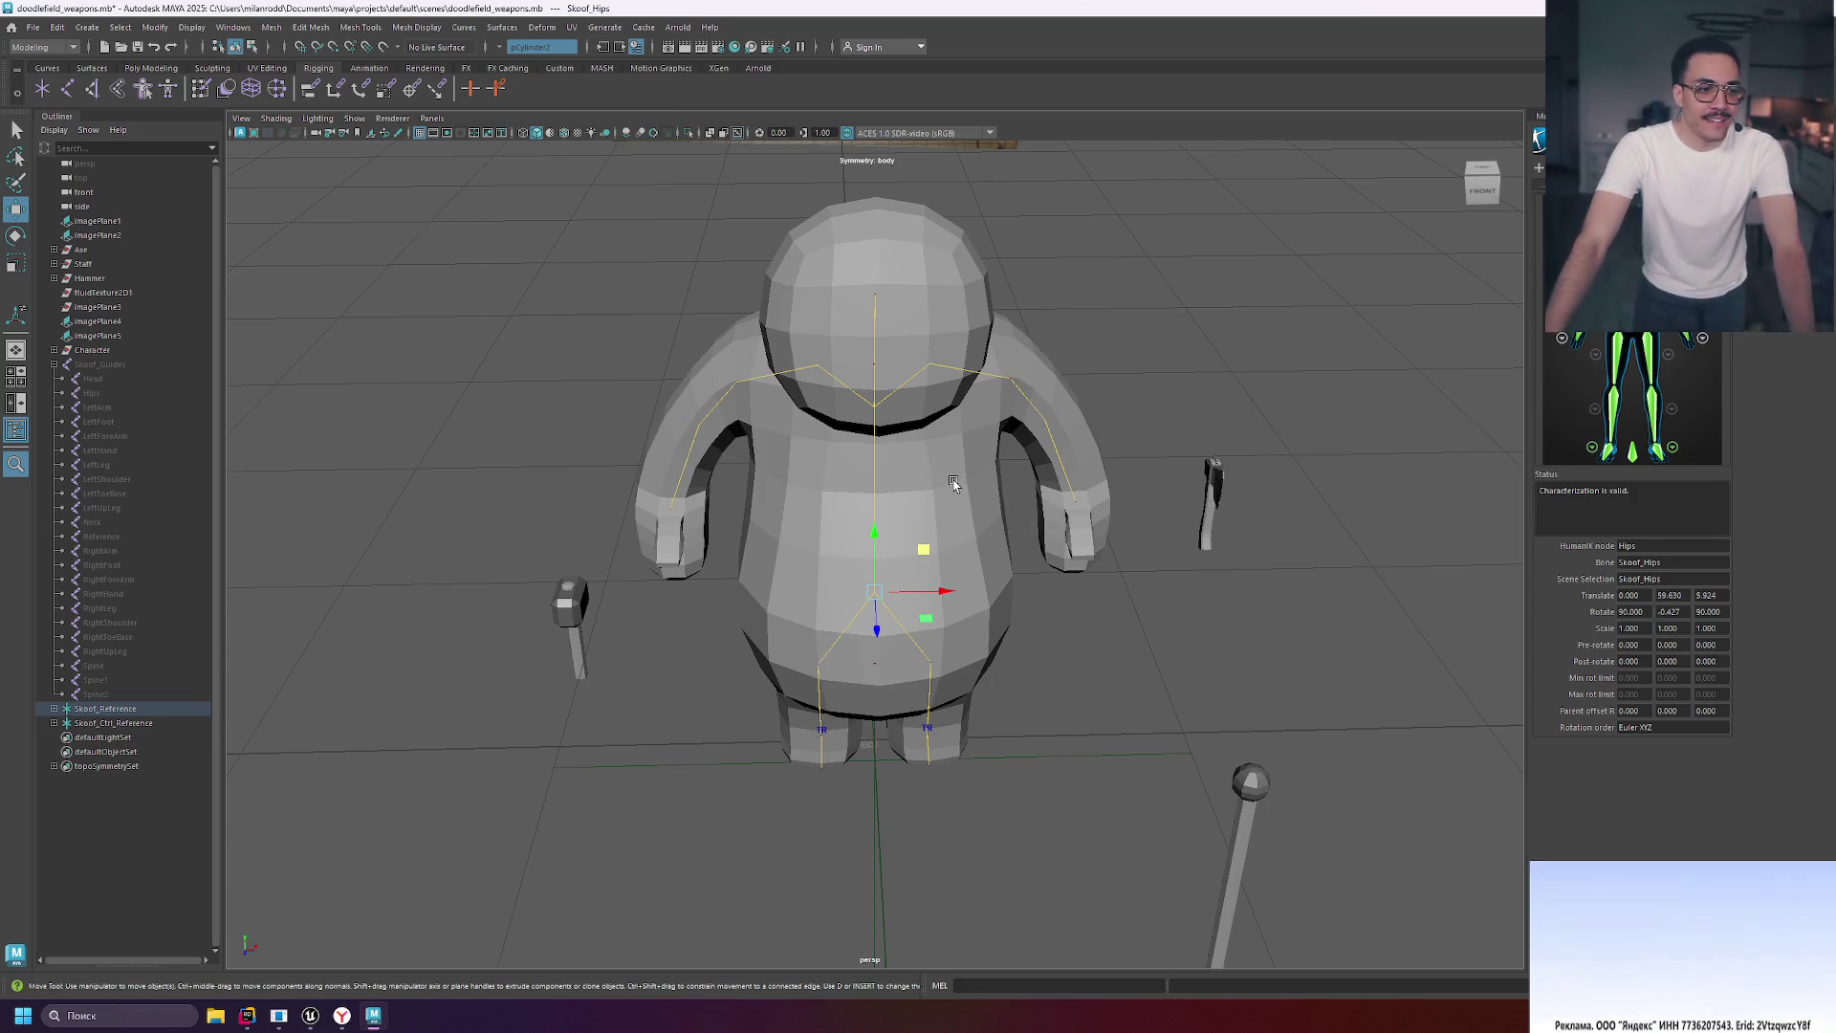
pyautogui.moveTo(923, 549)
pyautogui.mouseDown()
pyautogui.moveTo(935, 533)
pyautogui.moveTo(893, 536)
pyautogui.moveTo(967, 545)
pyautogui.moveTo(906, 472)
pyautogui.moveTo(908, 547)
pyautogui.mouseUp()
pyautogui.moveTo(1147, 576)
pyautogui.keyDown('alt'); pyautogui.mouseDown()
pyautogui.moveTo(1128, 595)
pyautogui.moveTo(1139, 582)
pyautogui.mouseUp(); pyautogui.keyUp('alt')
pyautogui.moveTo(982, 565)
pyautogui.mouseDown(button='middle')
pyautogui.moveTo(934, 534)
pyautogui.moveTo(890, 574)
pyautogui.moveTo(941, 568)
pyautogui.moveTo(873, 500)
pyautogui.moveTo(841, 545)
pyautogui.moveTo(927, 570)
pyautogui.moveTo(870, 517)
pyautogui.moveTo(848, 582)
pyautogui.moveTo(918, 565)
pyautogui.moveTo(938, 500)
pyautogui.moveTo(910, 545)
pyautogui.moveTo(807, 513)
pyautogui.moveTo(910, 578)
pyautogui.moveTo(974, 519)
pyautogui.moveTo(830, 561)
pyautogui.moveTo(1052, 541)
pyautogui.moveTo(822, 598)
pyautogui.moveTo(920, 552)
pyautogui.mouseUp(button='middle')
pyautogui.click(1159, 645)
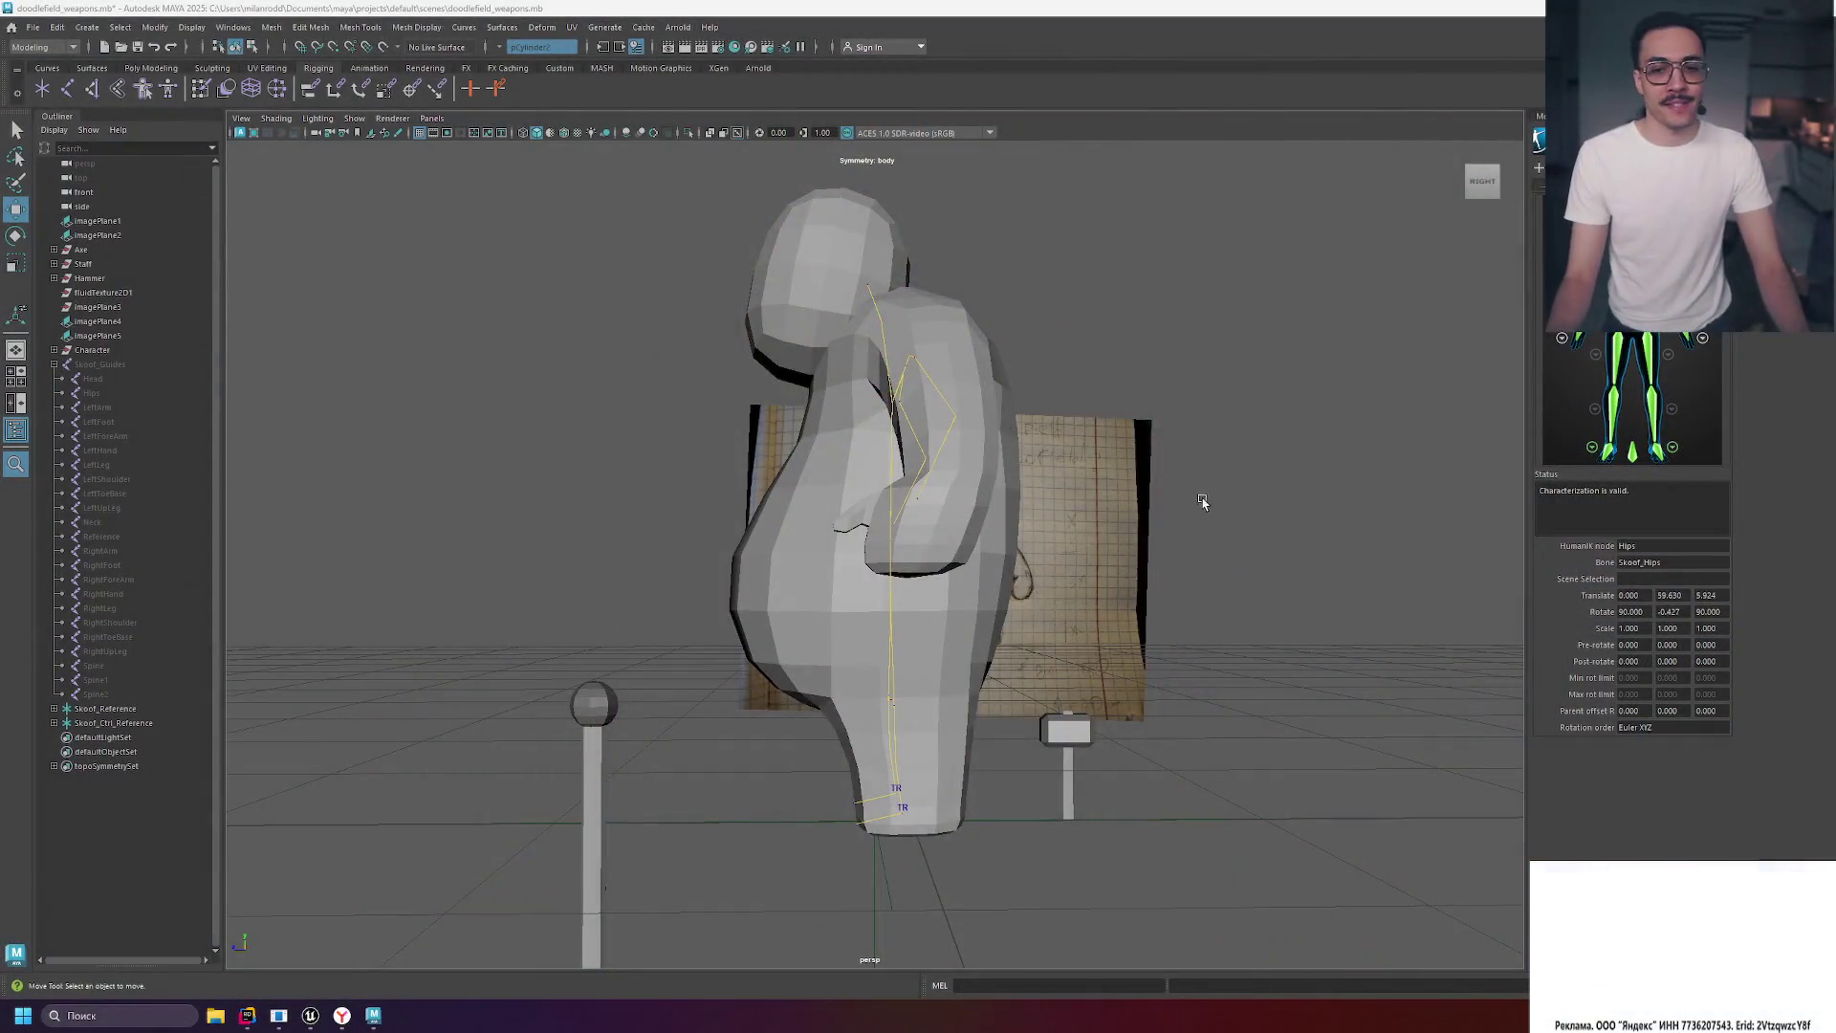
pyautogui.moveTo(1201, 504)
pyautogui.keyDown('alt'); pyautogui.mouseDown()
pyautogui.moveTo(1220, 513)
pyautogui.moveTo(1186, 574)
pyautogui.mouseUp(); pyautogui.keyUp('alt')
# Select the Skoof_Spine joint and move it sideways to bend the torso, checking from side and front.
pyautogui.click(957, 573)
pyautogui.click(1145, 641)
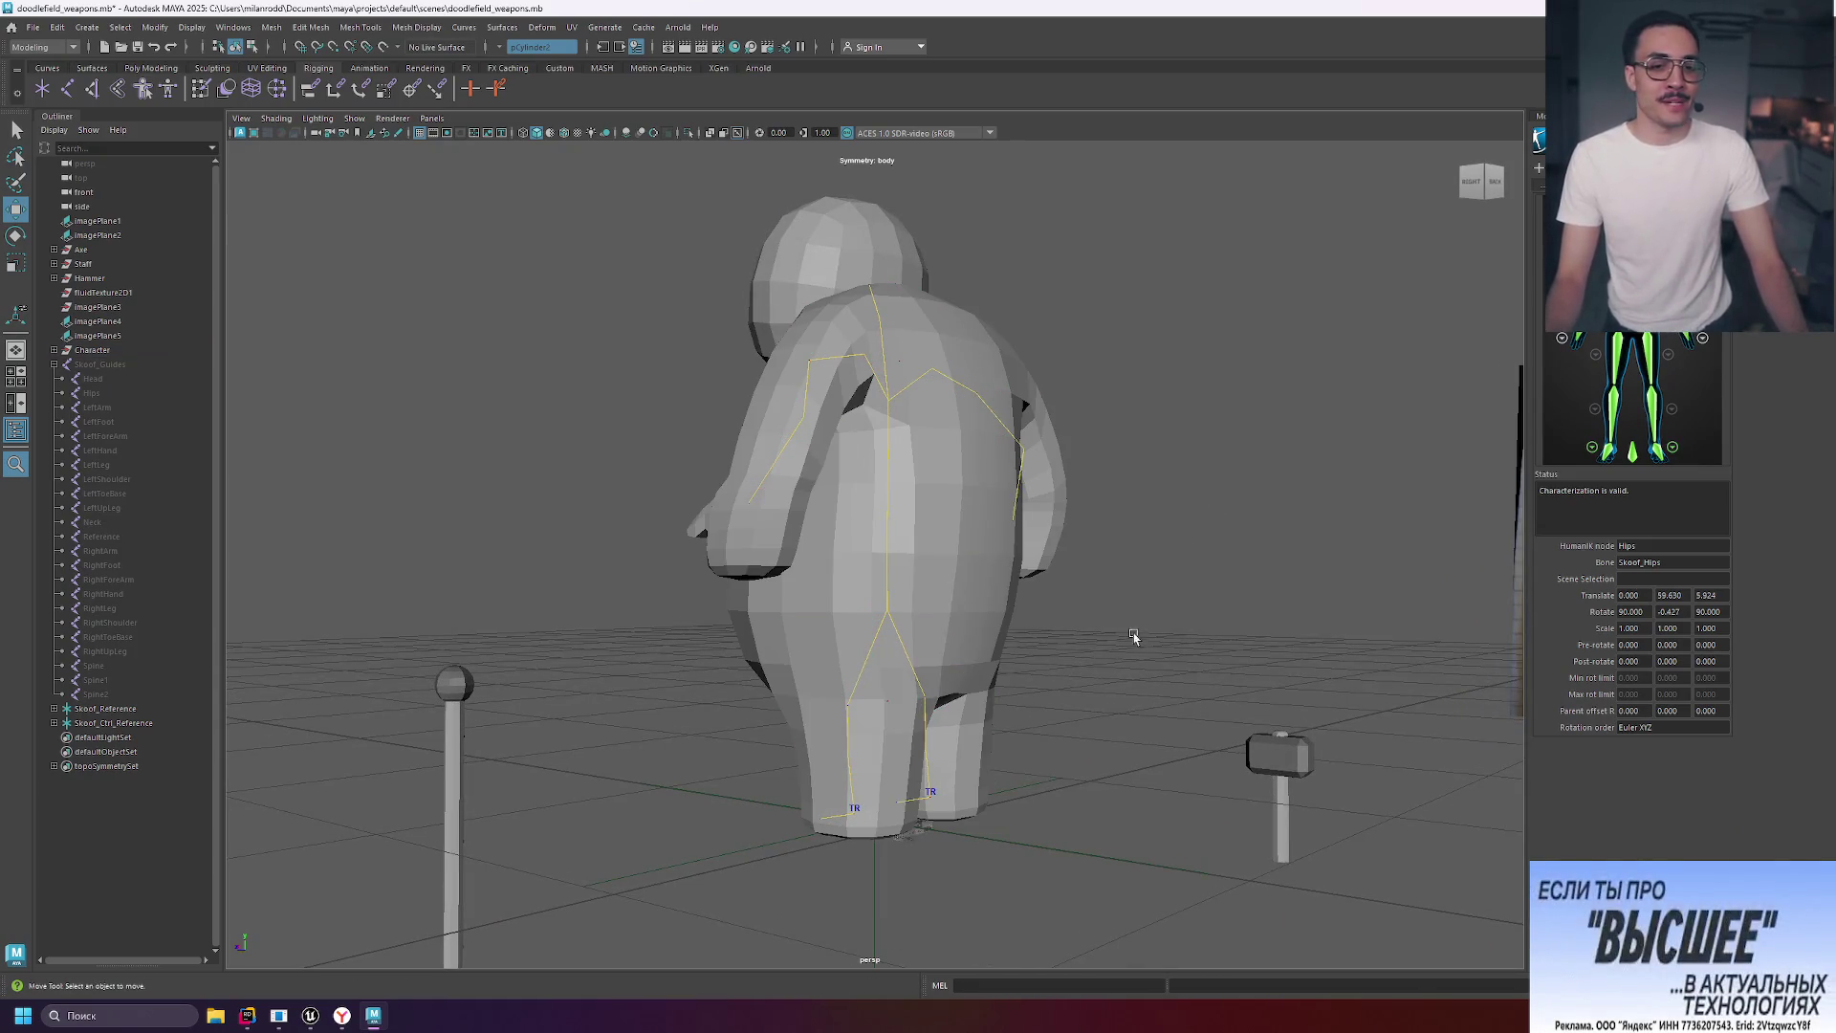
pyautogui.click(886, 562)
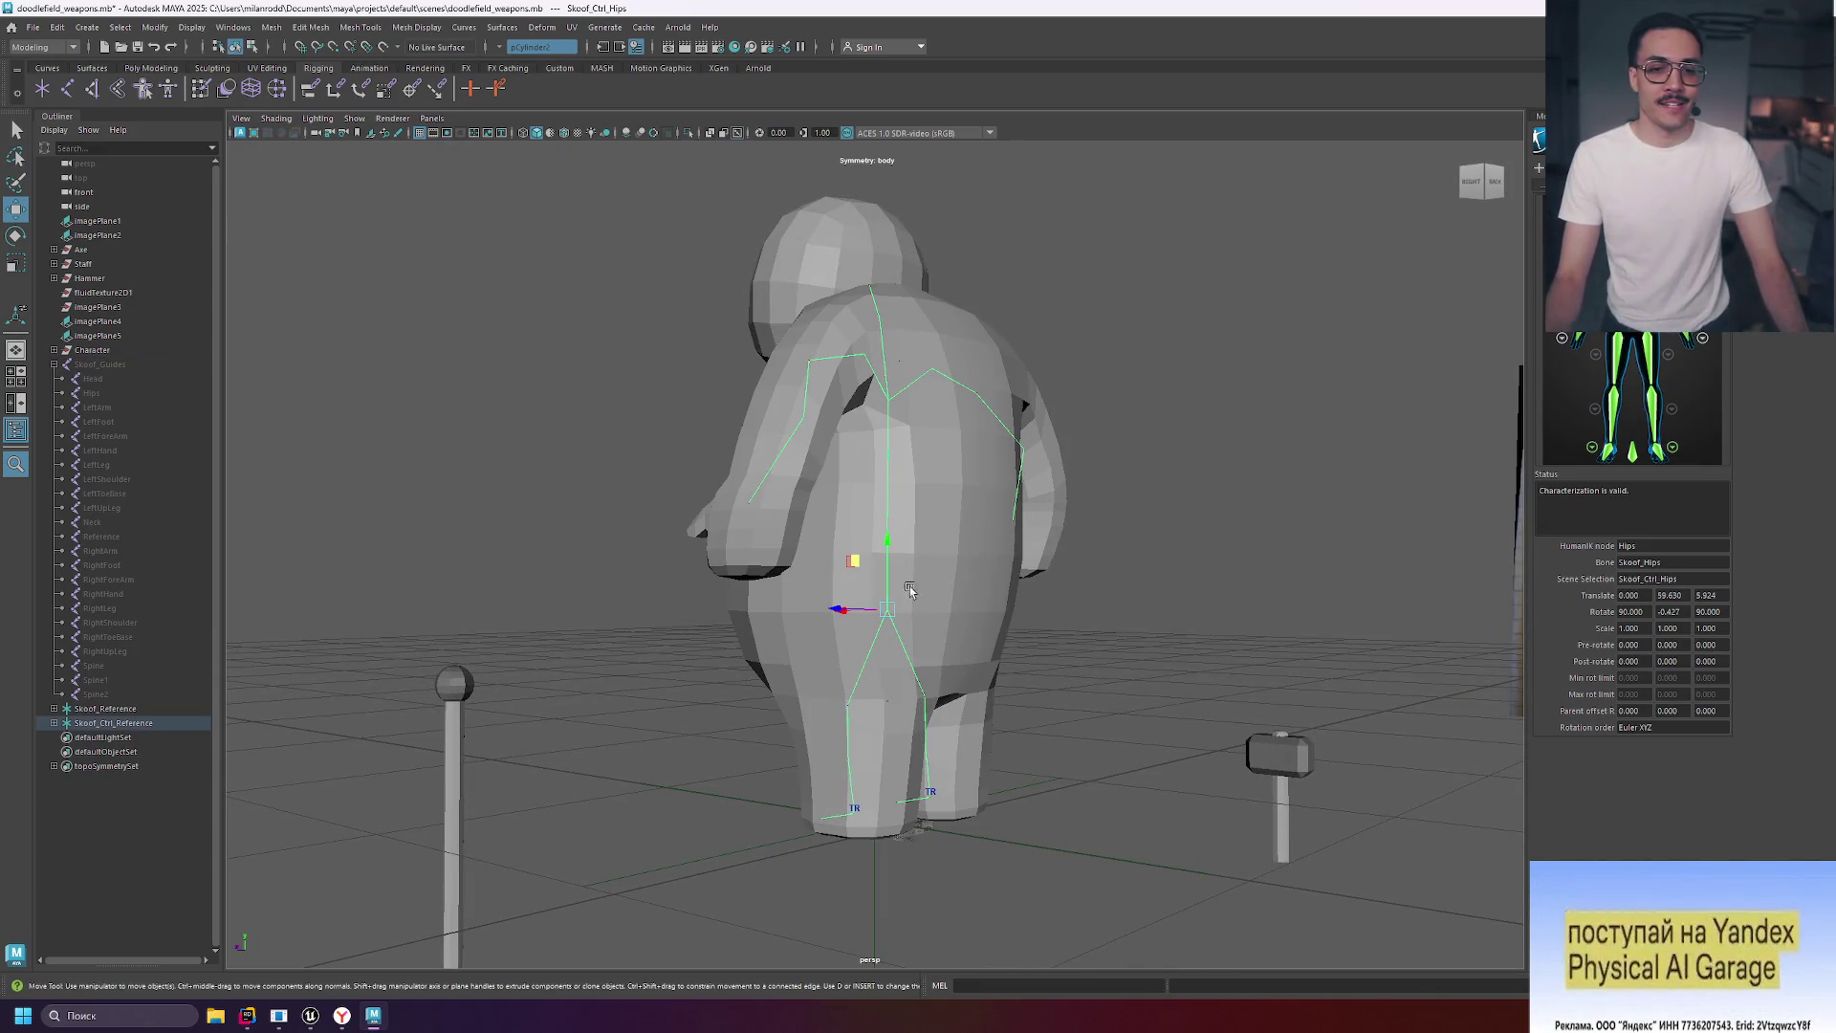
pyautogui.click(876, 610)
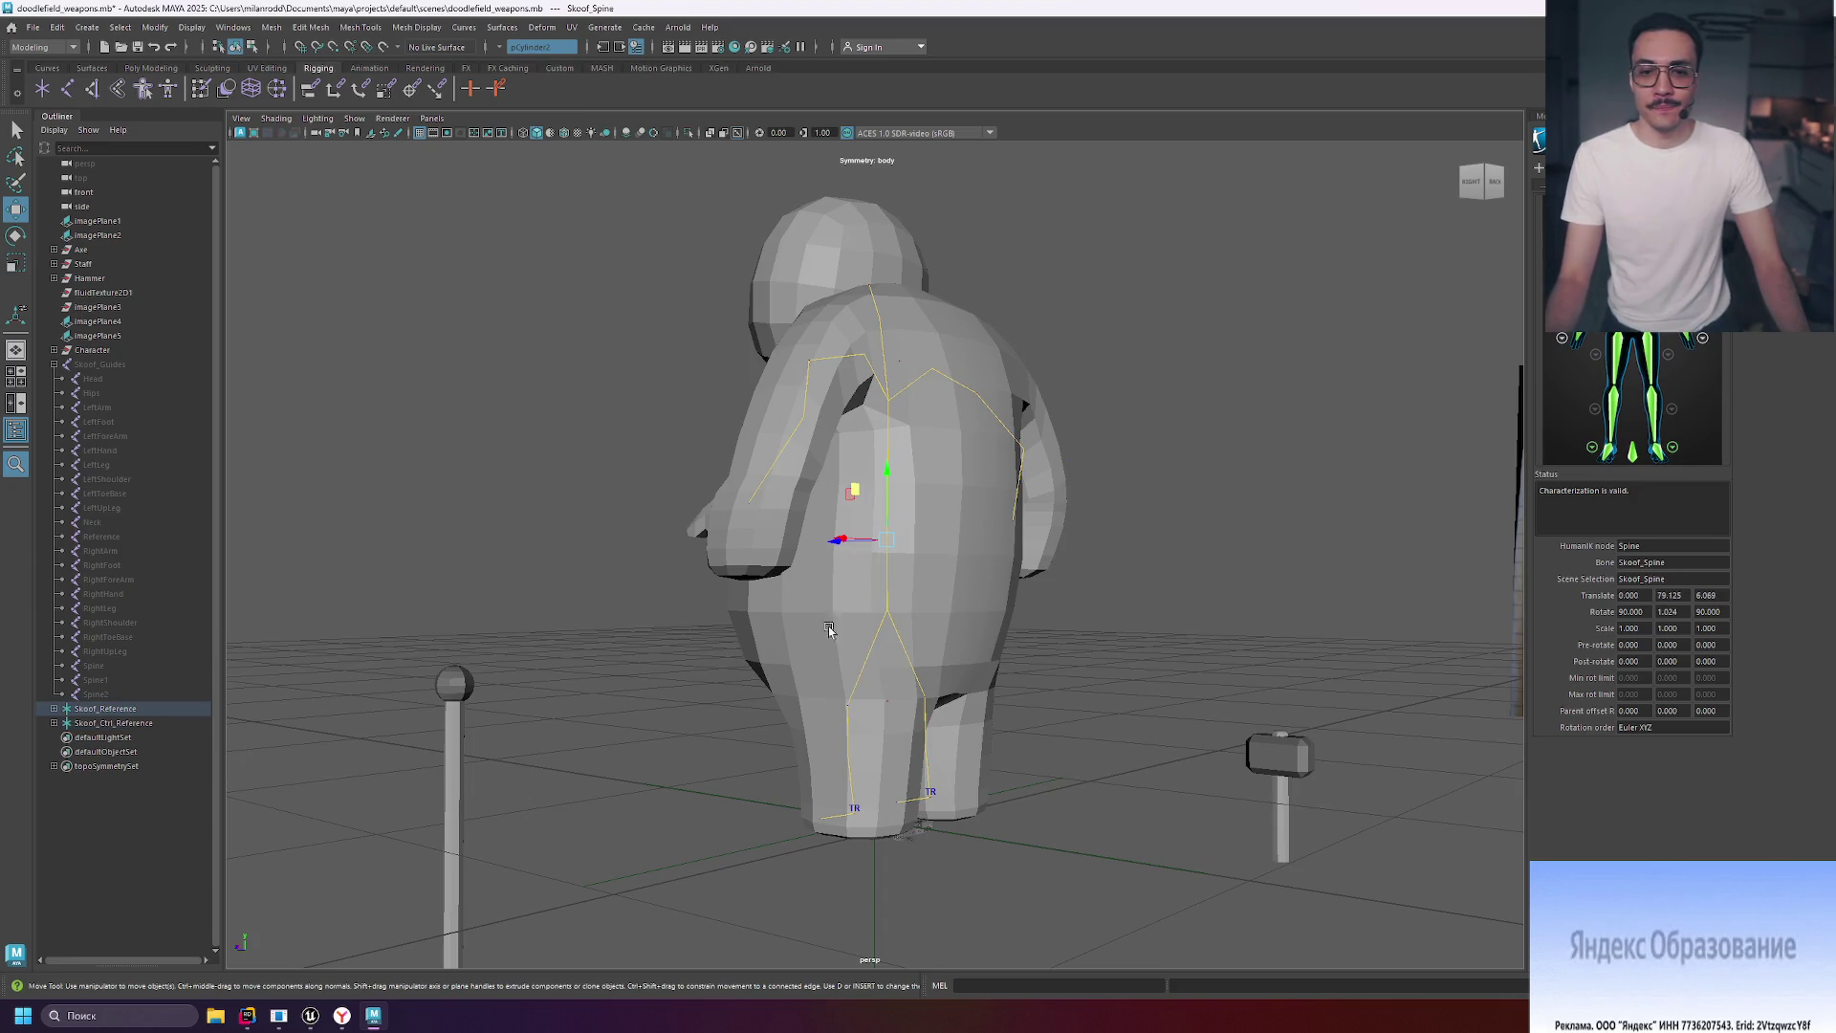
pyautogui.moveTo(858, 489)
pyautogui.mouseDown()
pyautogui.moveTo(918, 451)
pyautogui.moveTo(742, 480)
pyautogui.moveTo(764, 501)
pyautogui.mouseUp()
pyautogui.hotkey('ctrl', 'z')
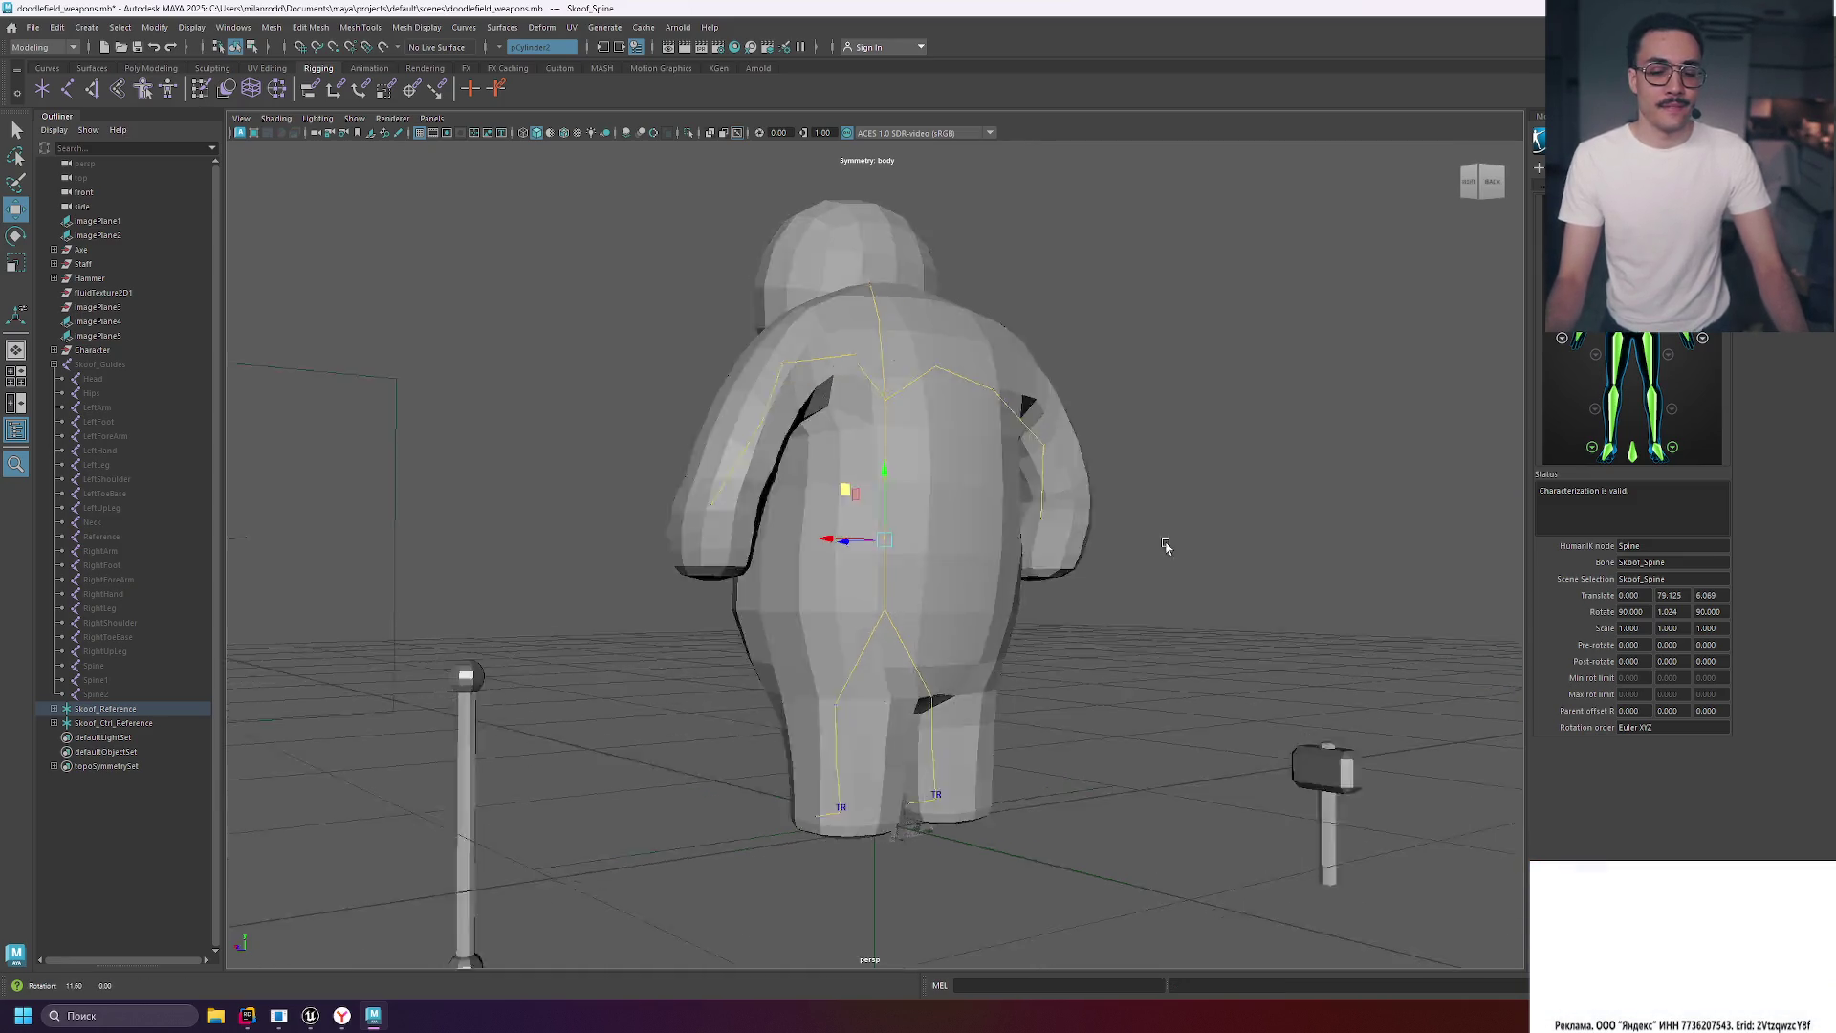
pyautogui.hotkey('shift', 'z')
pyautogui.moveTo(1193, 545)
pyautogui.keyDown('alt'); pyautogui.mouseDown()
pyautogui.moveTo(1051, 559)
pyautogui.moveTo(638, 490)
pyautogui.mouseUp(); pyautogui.keyUp('alt')
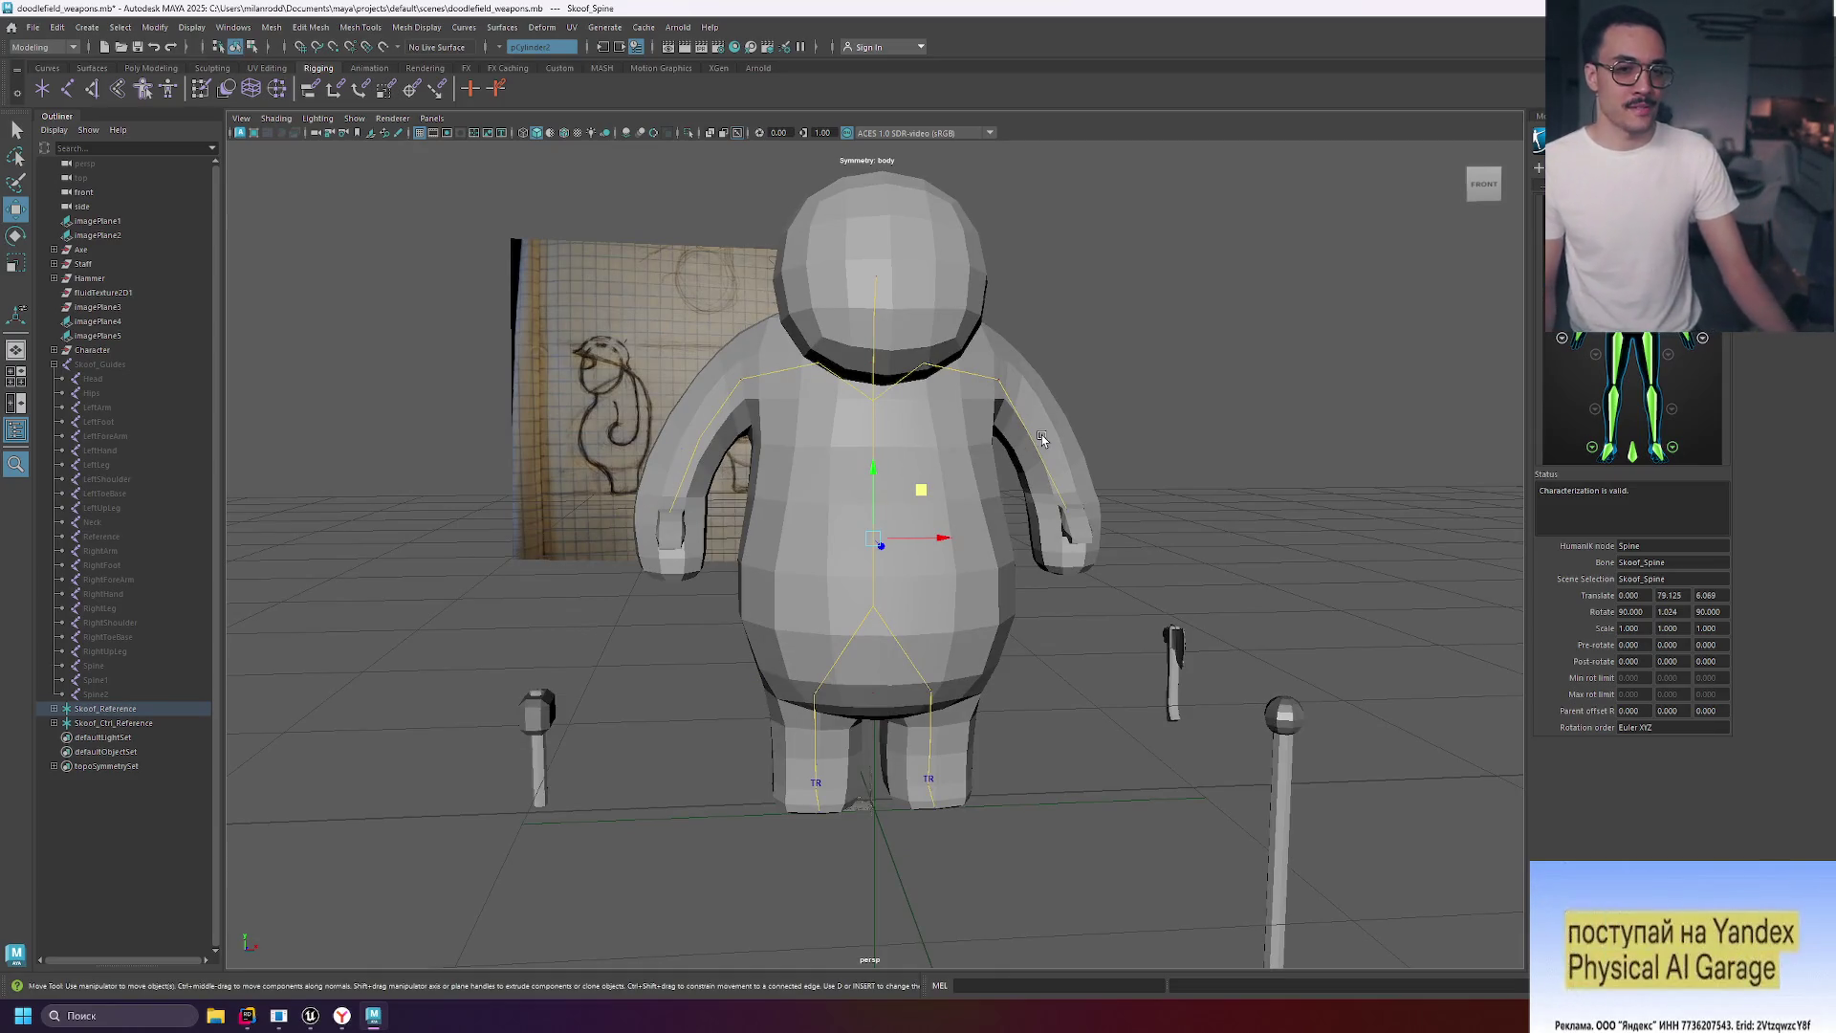
pyautogui.keyDown('alt'); pyautogui.moveTo(1222, 432); pyautogui.dragTo(1204, 420); pyautogui.keyUp('alt')
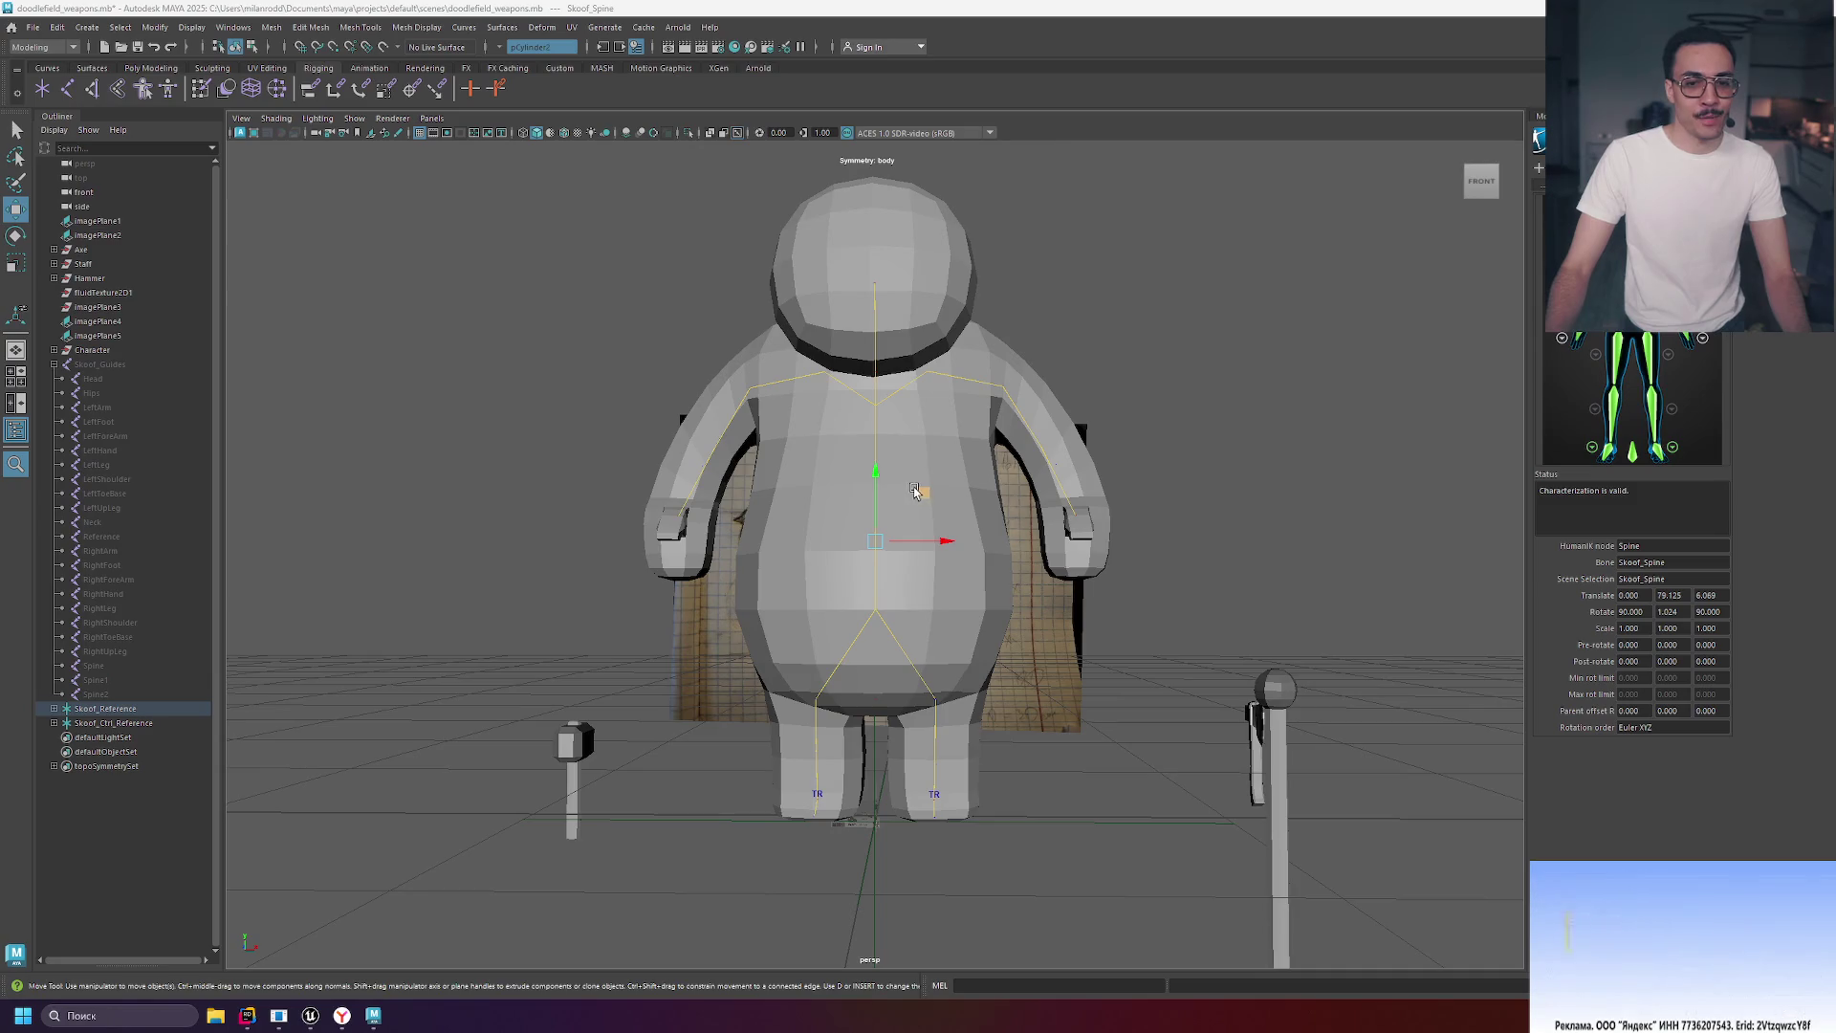
# Move the spine joint right to bend the body, then undo that move.
pyautogui.moveTo(908, 494)
pyautogui.mouseDown()
pyautogui.moveTo(848, 484)
pyautogui.moveTo(926, 566)
pyautogui.moveTo(1053, 498)
pyautogui.moveTo(759, 533)
pyautogui.moveTo(791, 545)
pyautogui.moveTo(766, 560)
pyautogui.moveTo(672, 521)
pyautogui.moveTo(982, 457)
pyautogui.moveTo(965, 520)
pyautogui.moveTo(594, 424)
pyautogui.moveTo(889, 553)
pyautogui.moveTo(963, 479)
pyautogui.moveTo(841, 521)
pyautogui.moveTo(808, 486)
pyautogui.moveTo(930, 586)
pyautogui.moveTo(937, 449)
pyautogui.moveTo(906, 577)
pyautogui.moveTo(976, 497)
pyautogui.moveTo(855, 575)
pyautogui.moveTo(994, 468)
pyautogui.moveTo(892, 617)
pyautogui.moveTo(919, 571)
pyautogui.moveTo(881, 522)
pyautogui.moveTo(887, 560)
pyautogui.moveTo(958, 507)
pyautogui.moveTo(876, 490)
pyautogui.moveTo(985, 538)
pyautogui.moveTo(936, 461)
pyautogui.moveTo(943, 542)
pyautogui.moveTo(940, 452)
pyautogui.moveTo(866, 522)
pyautogui.moveTo(946, 509)
pyautogui.moveTo(897, 461)
pyautogui.moveTo(811, 562)
pyautogui.moveTo(1013, 500)
pyautogui.moveTo(841, 582)
pyautogui.moveTo(768, 522)
pyautogui.moveTo(996, 564)
pyautogui.mouseUp()
pyautogui.hotkey('ctrl', 'z')
pyautogui.hotkey('ctrl', 'z')
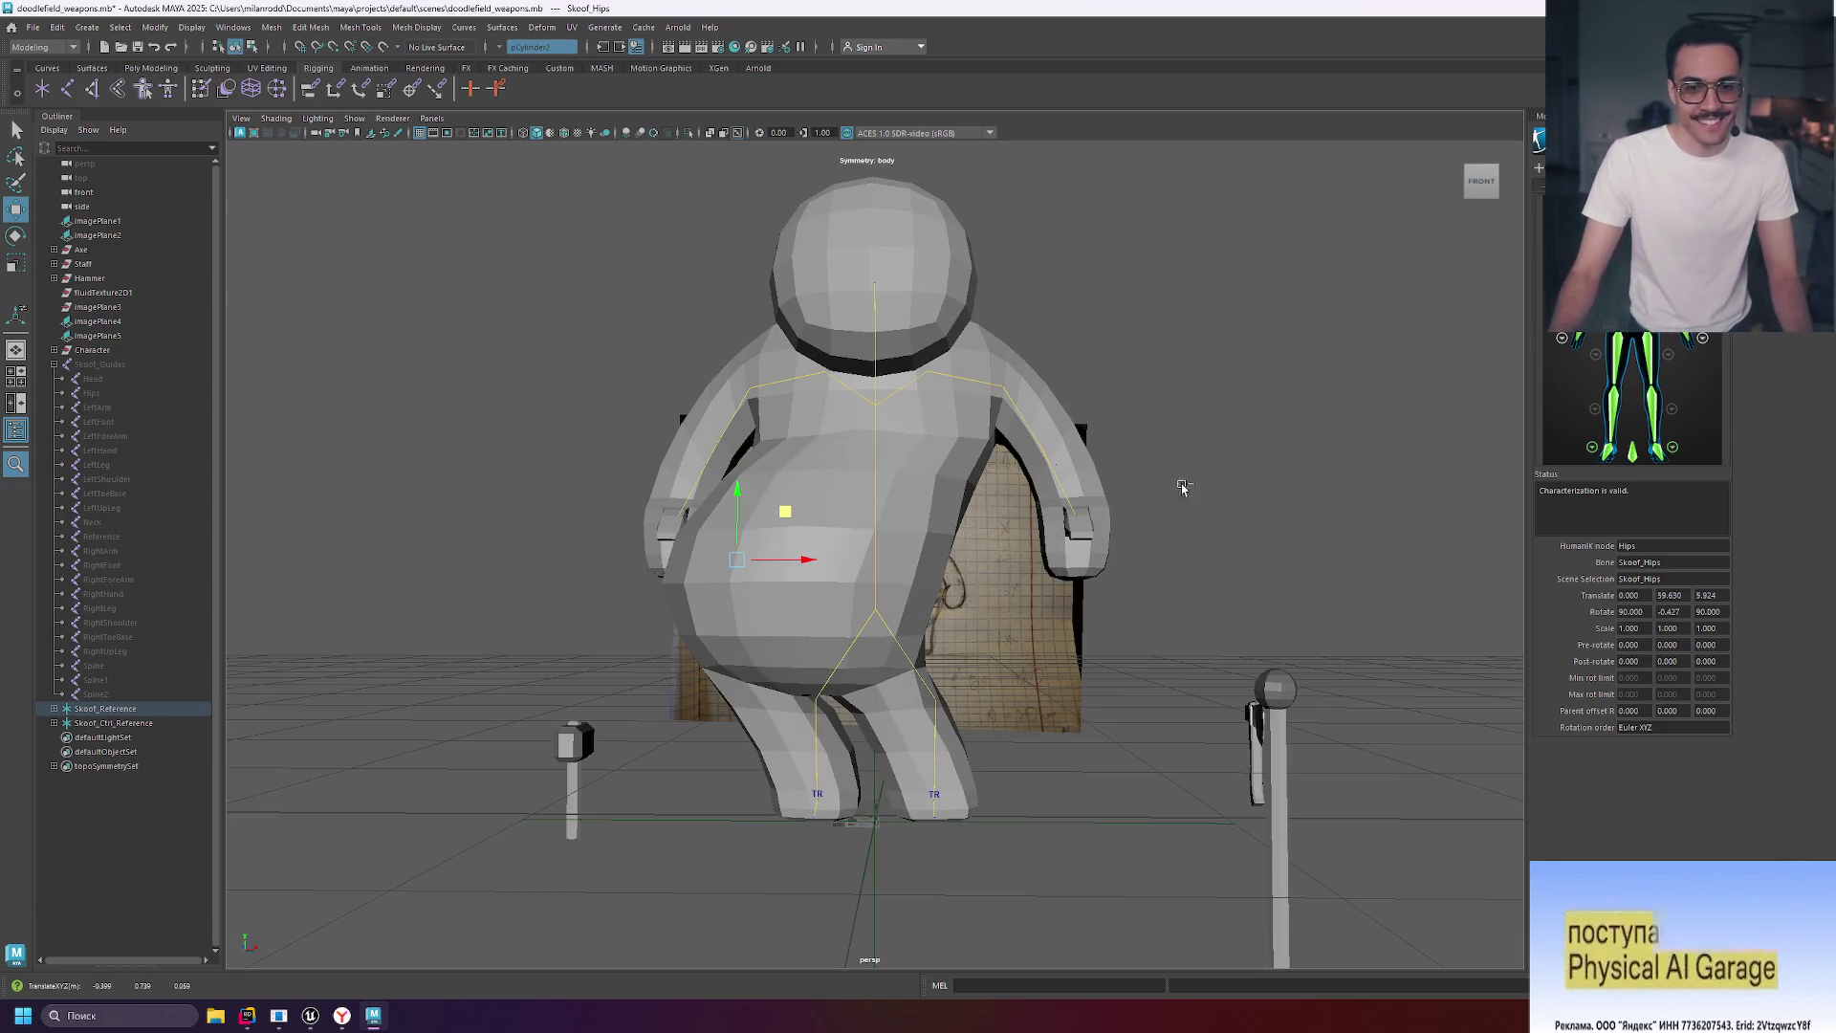
pyautogui.moveTo(1267, 451)
pyautogui.keyDown('alt'); pyautogui.mouseDown()
pyautogui.moveTo(1195, 459)
pyautogui.moveTo(1231, 465)
pyautogui.mouseUp(); pyautogui.keyUp('alt')
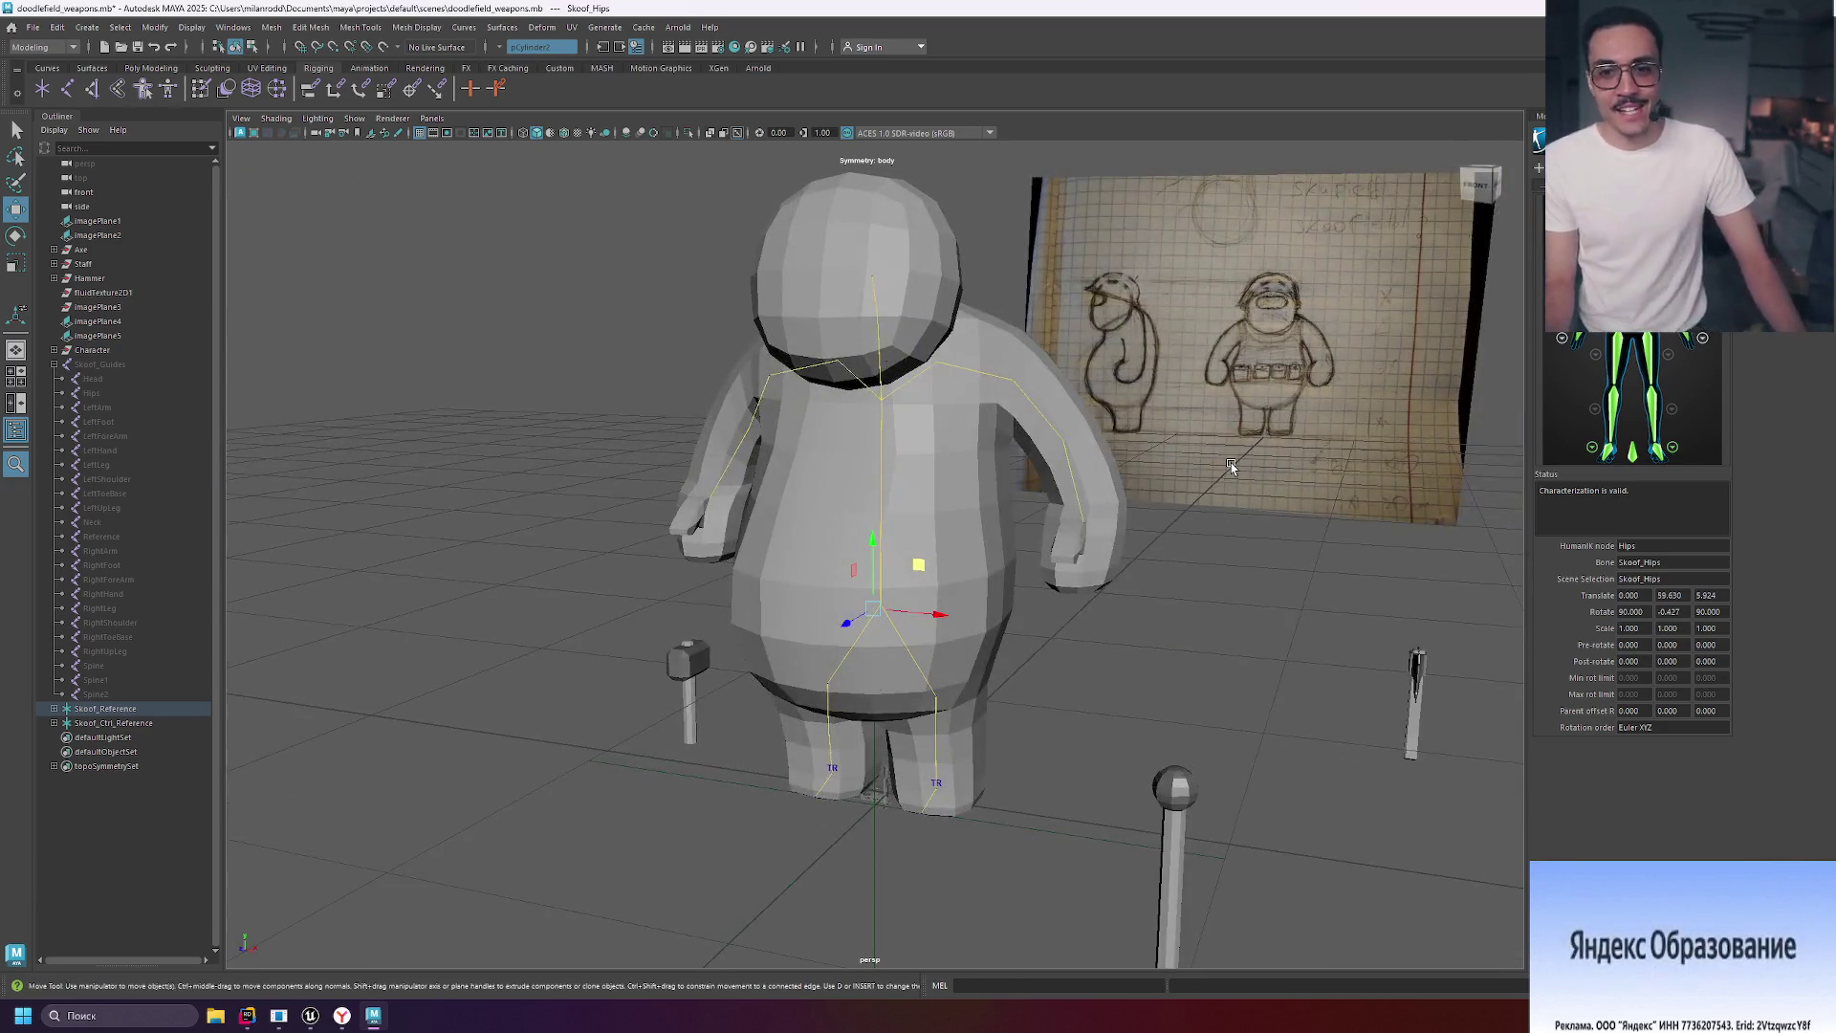
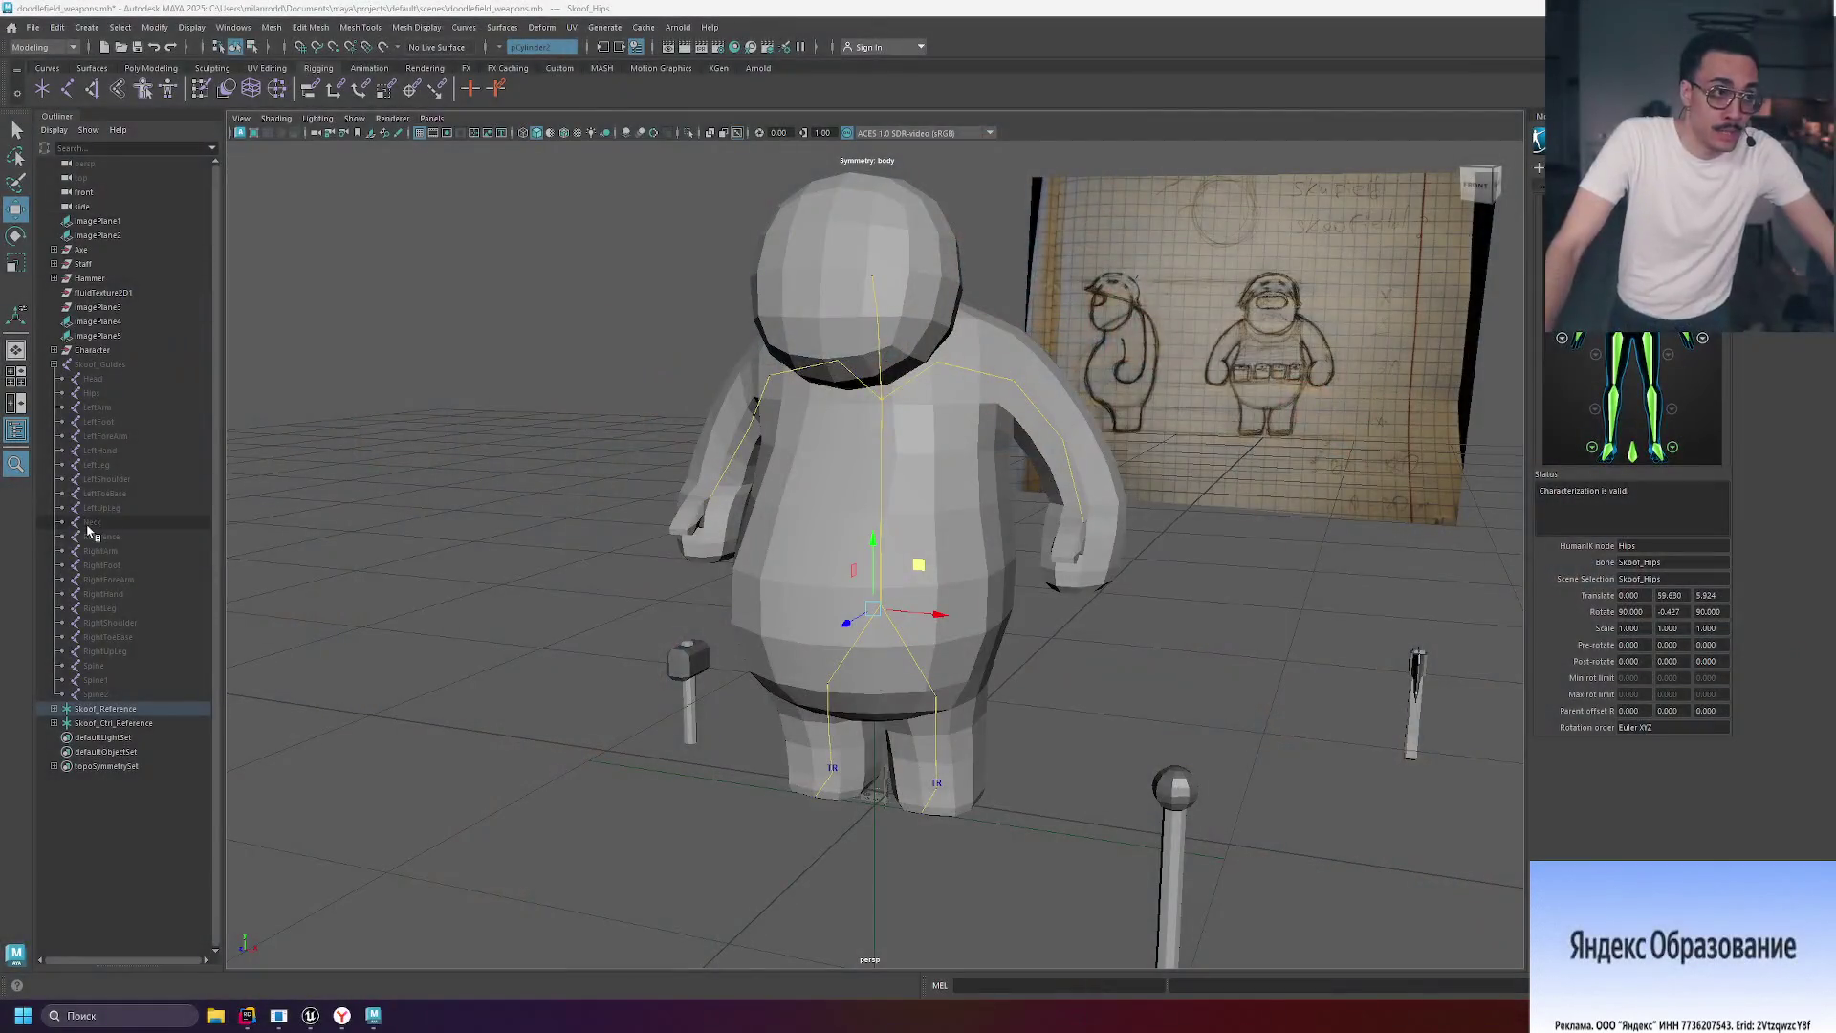
# Undo a test hip move, then launch AccuRIG from its desktop shortcut and browse for a character.
pyautogui.moveTo(918, 571); pyautogui.dragTo(926, 583)
pyautogui.hotkey('ctrl', 'z')
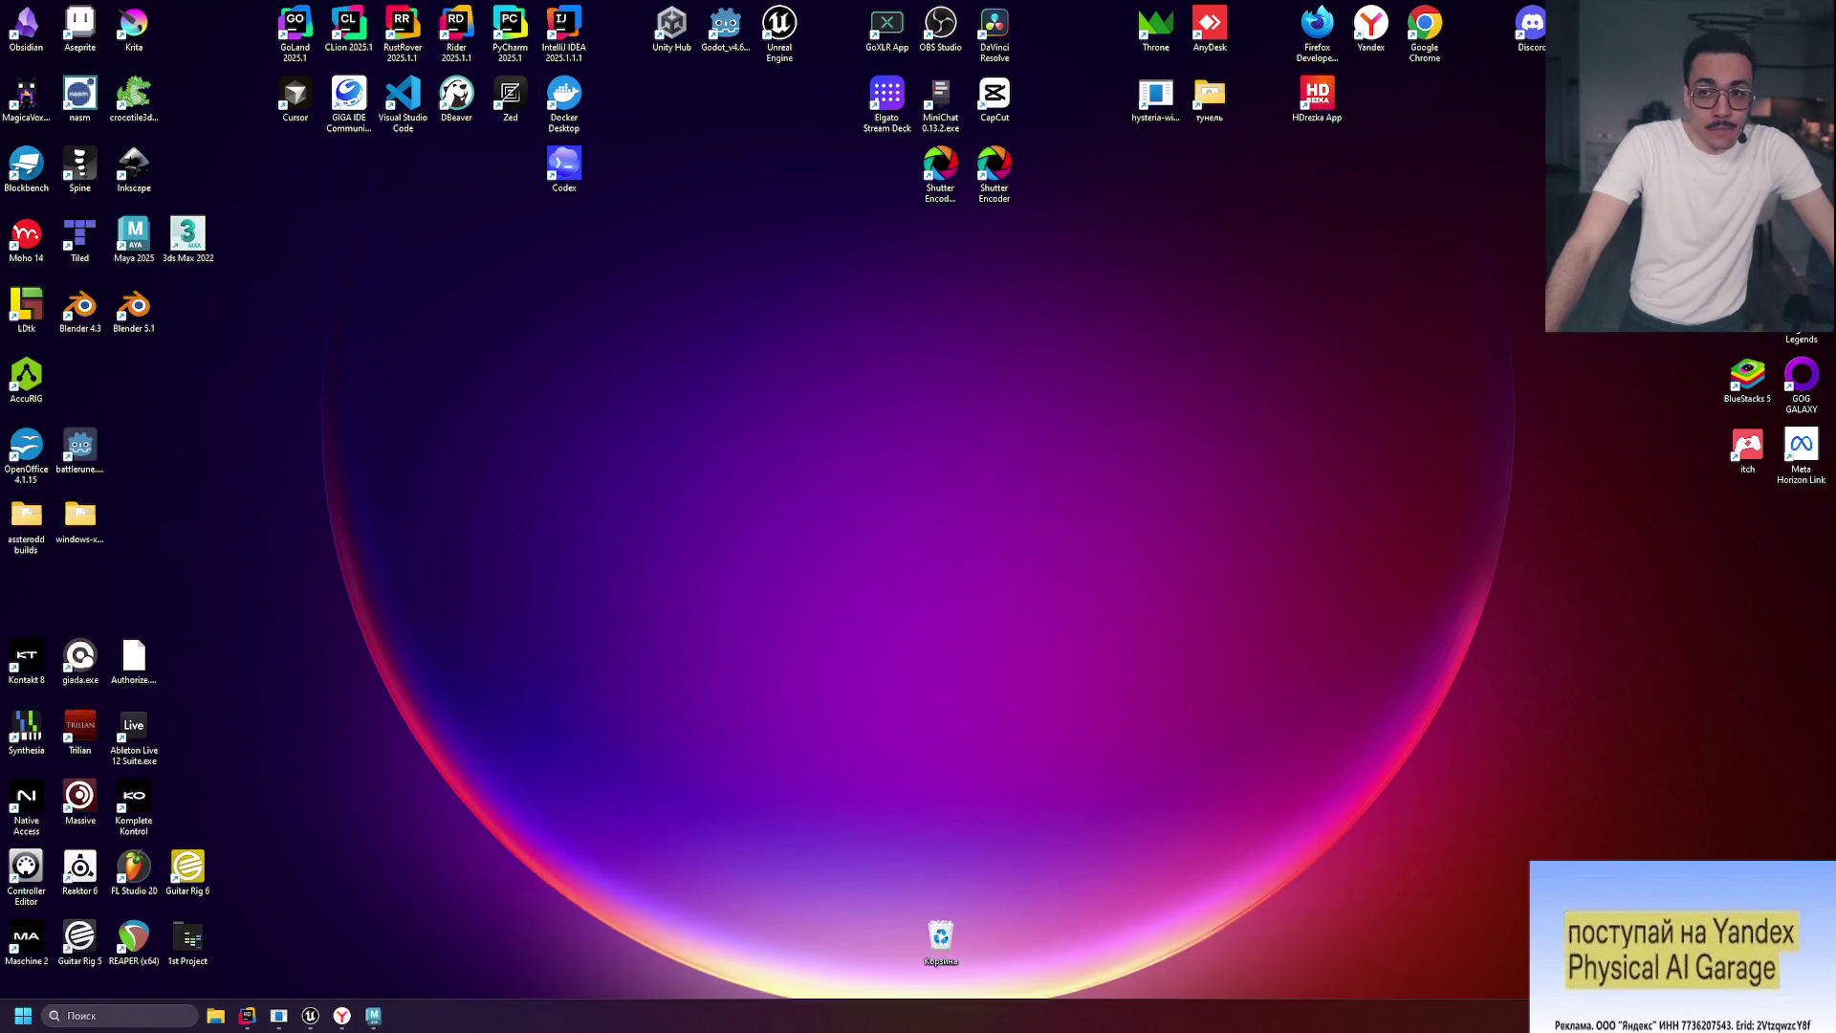
pyautogui.moveTo(27, 376); pyautogui.dragTo(243, 317)
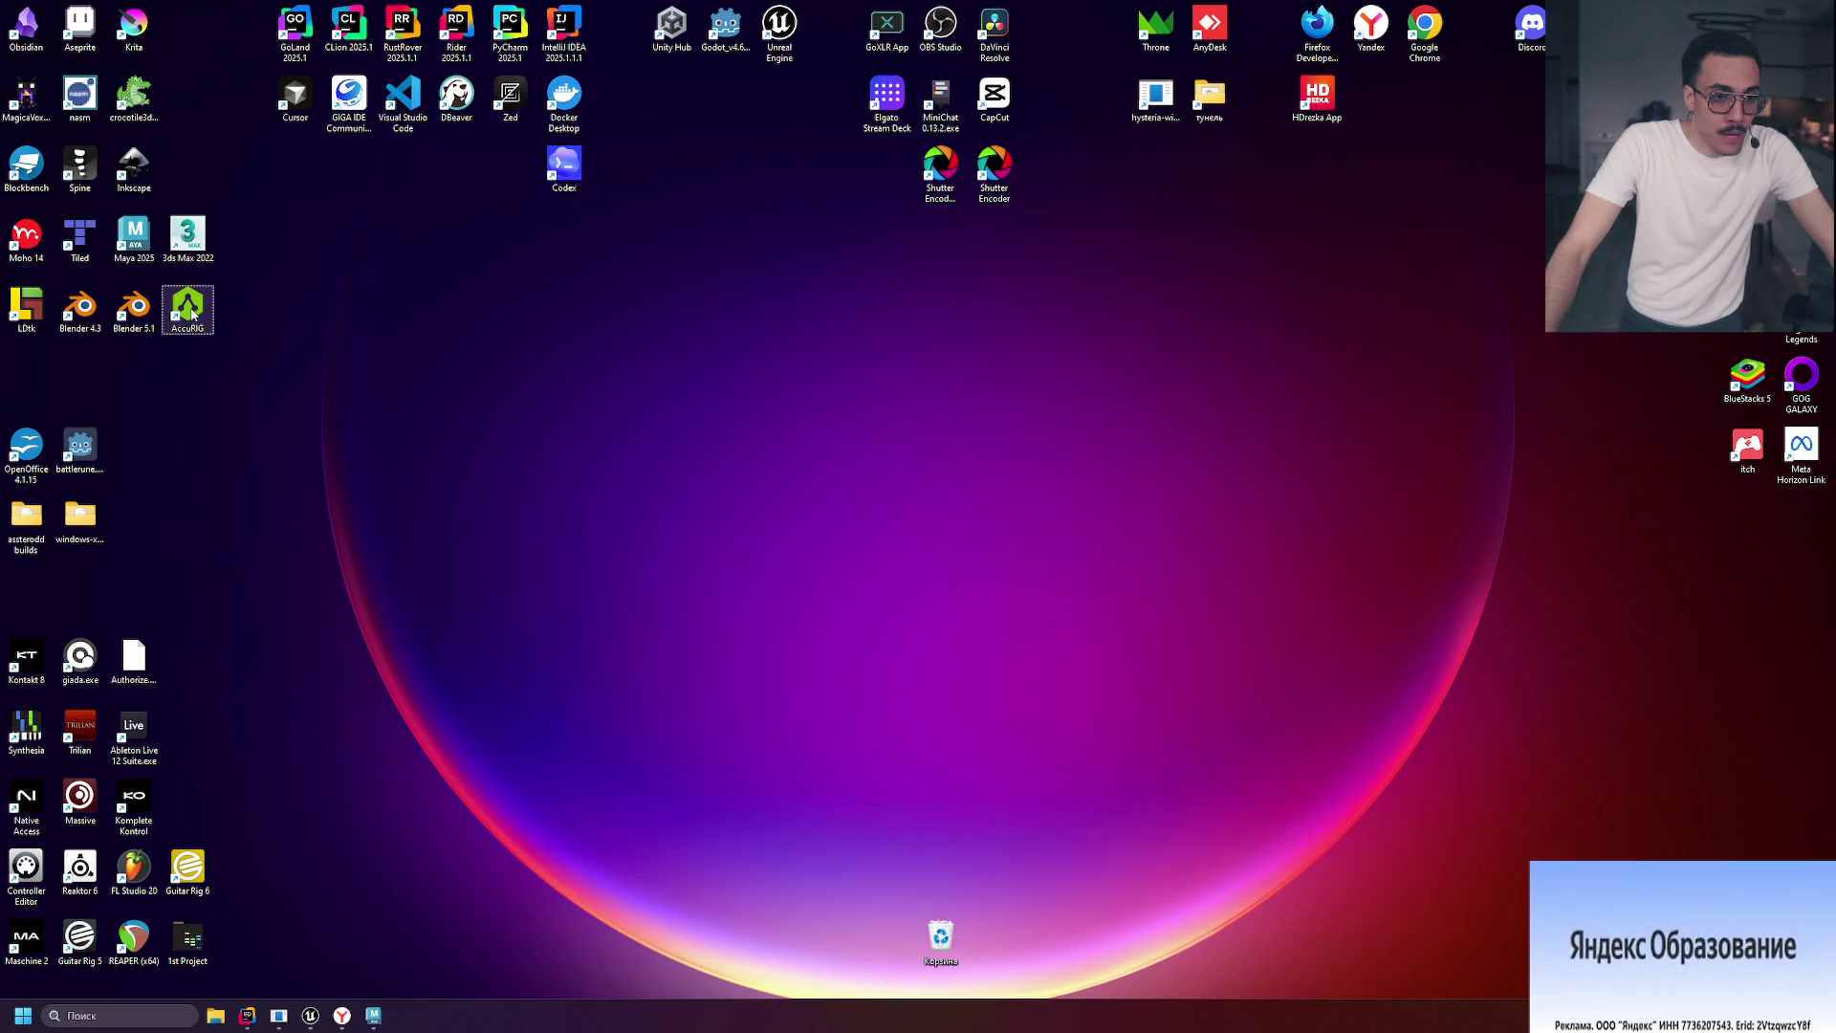
pyautogui.press('Return')
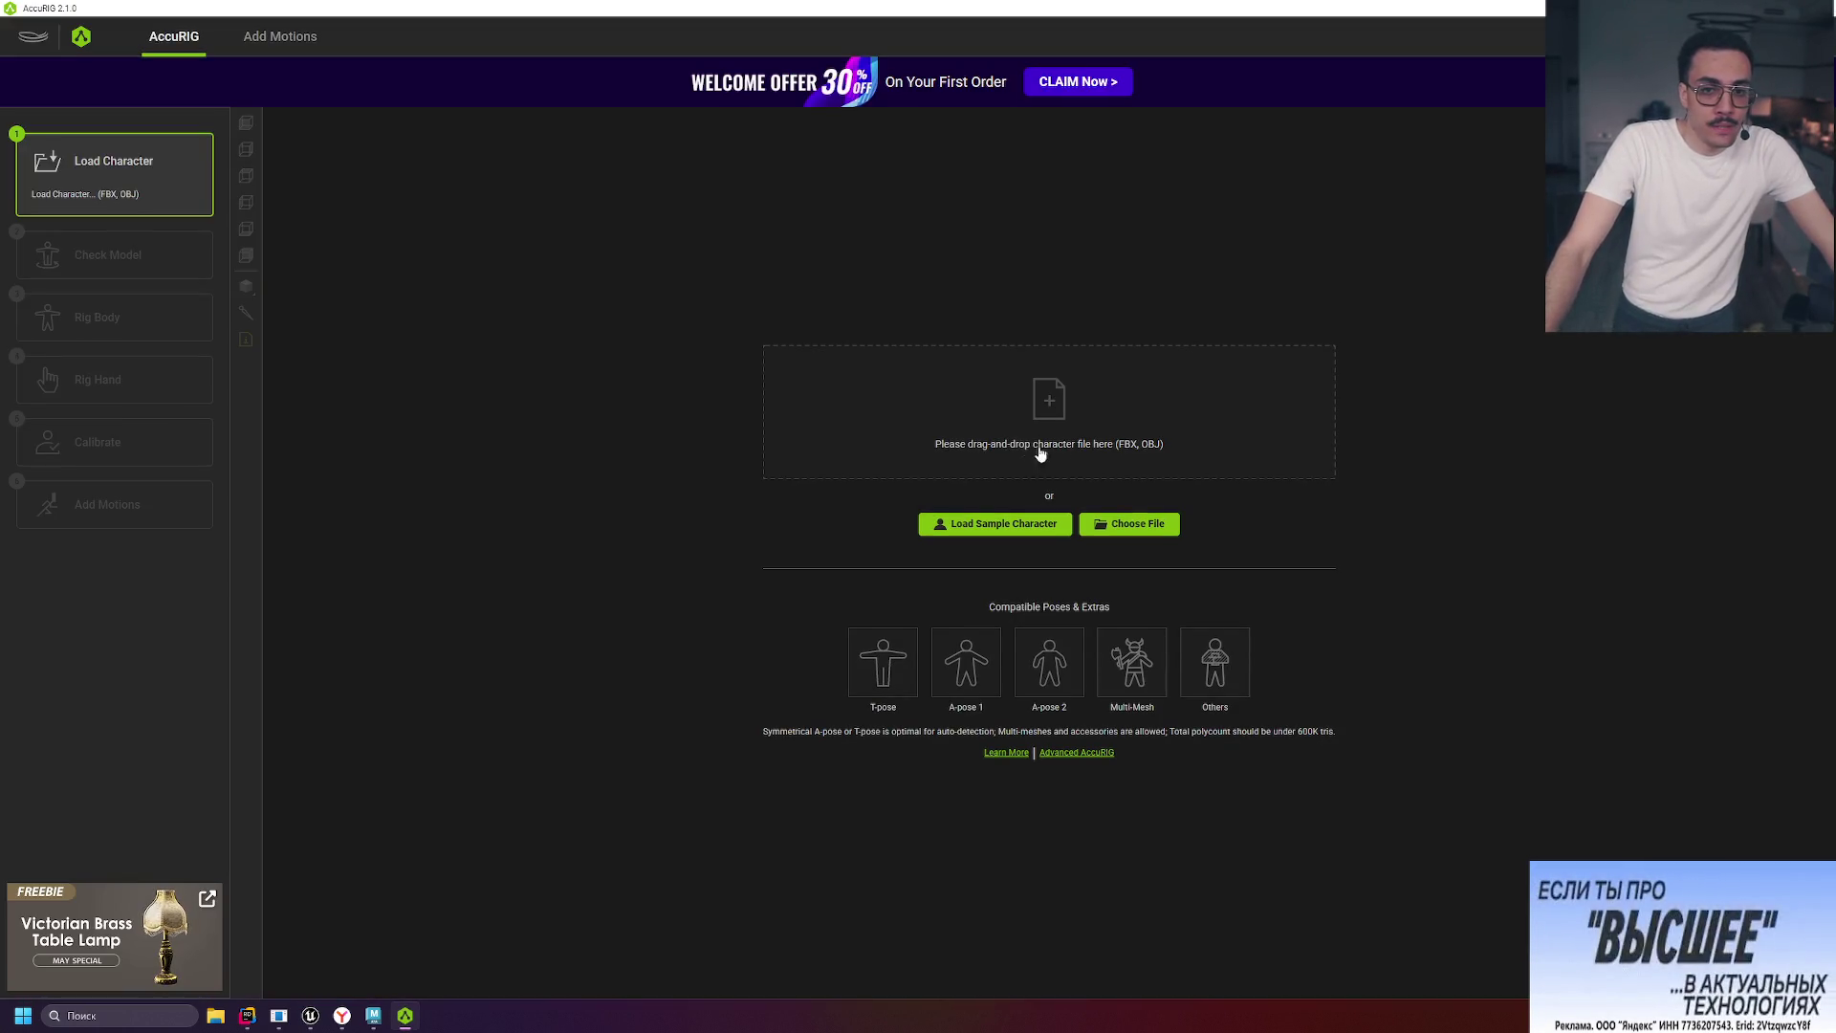
pyautogui.click(975, 440)
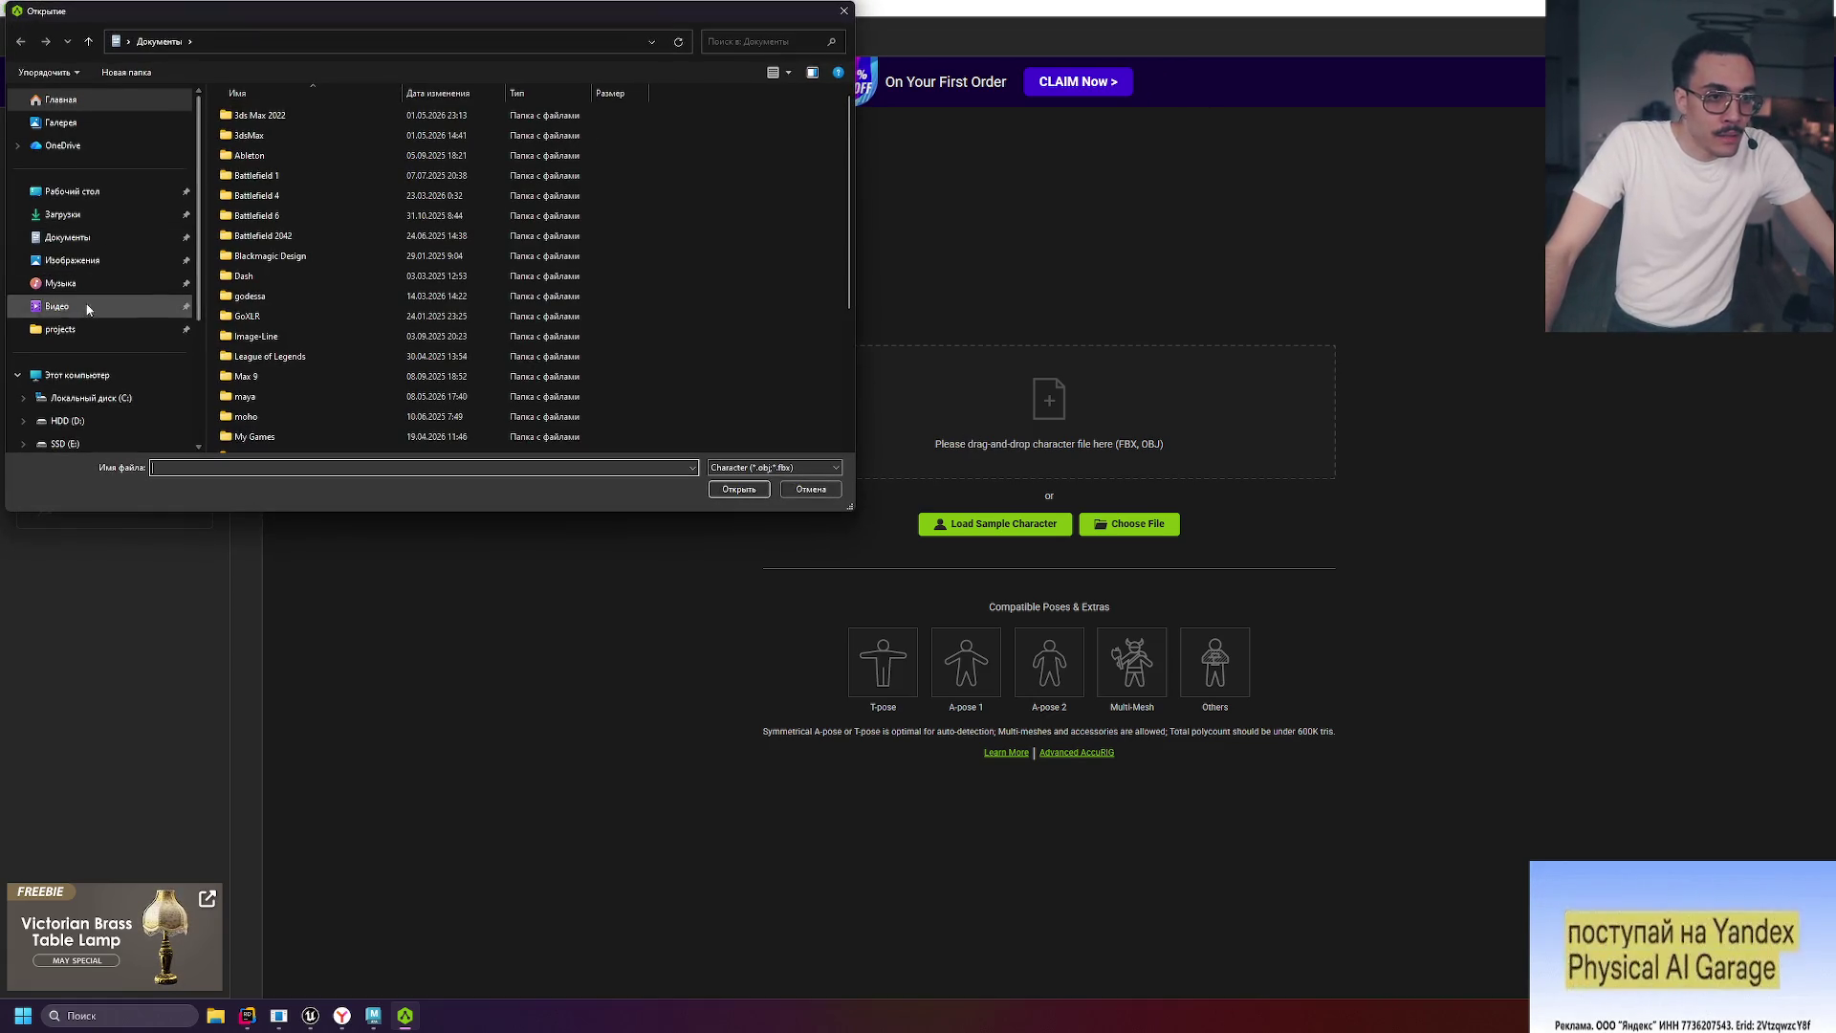
# Load SM_Character.fbx from projects > df_exports into AccuRIG.
pyautogui.click(60, 329)
pyautogui.doubleClick(319, 112)
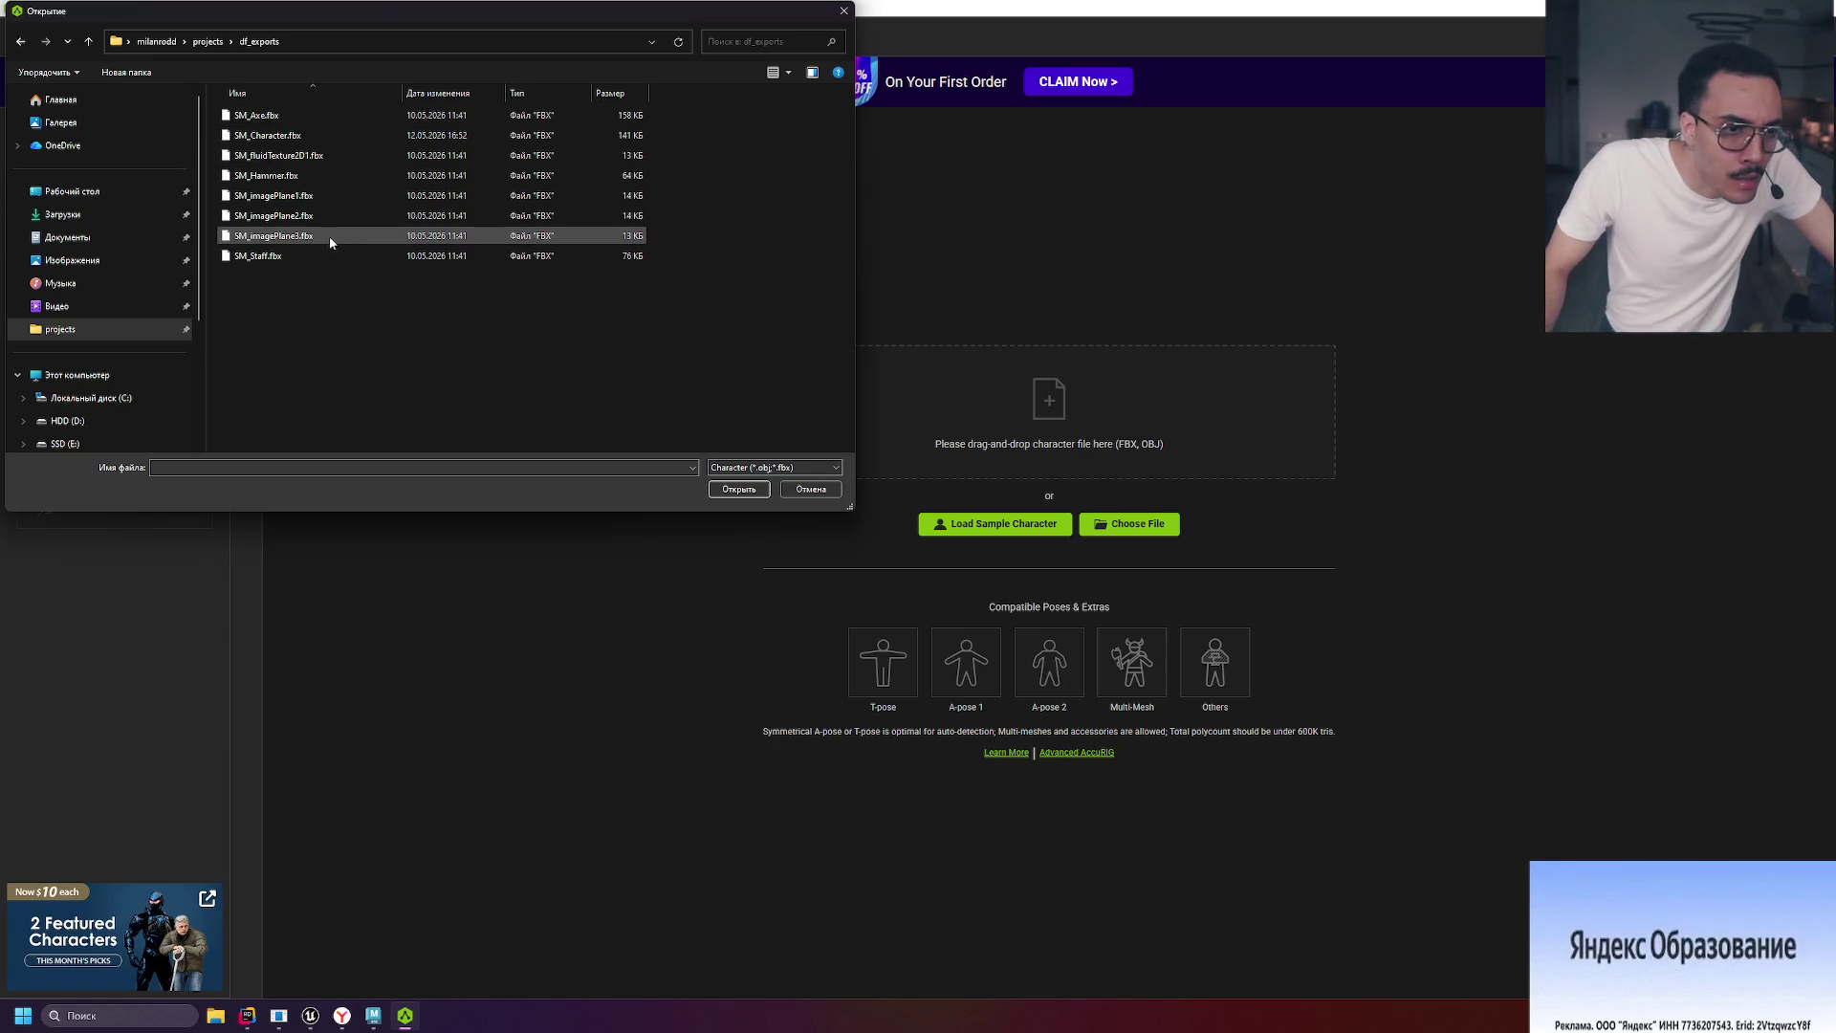
pyautogui.doubleClick(287, 135)
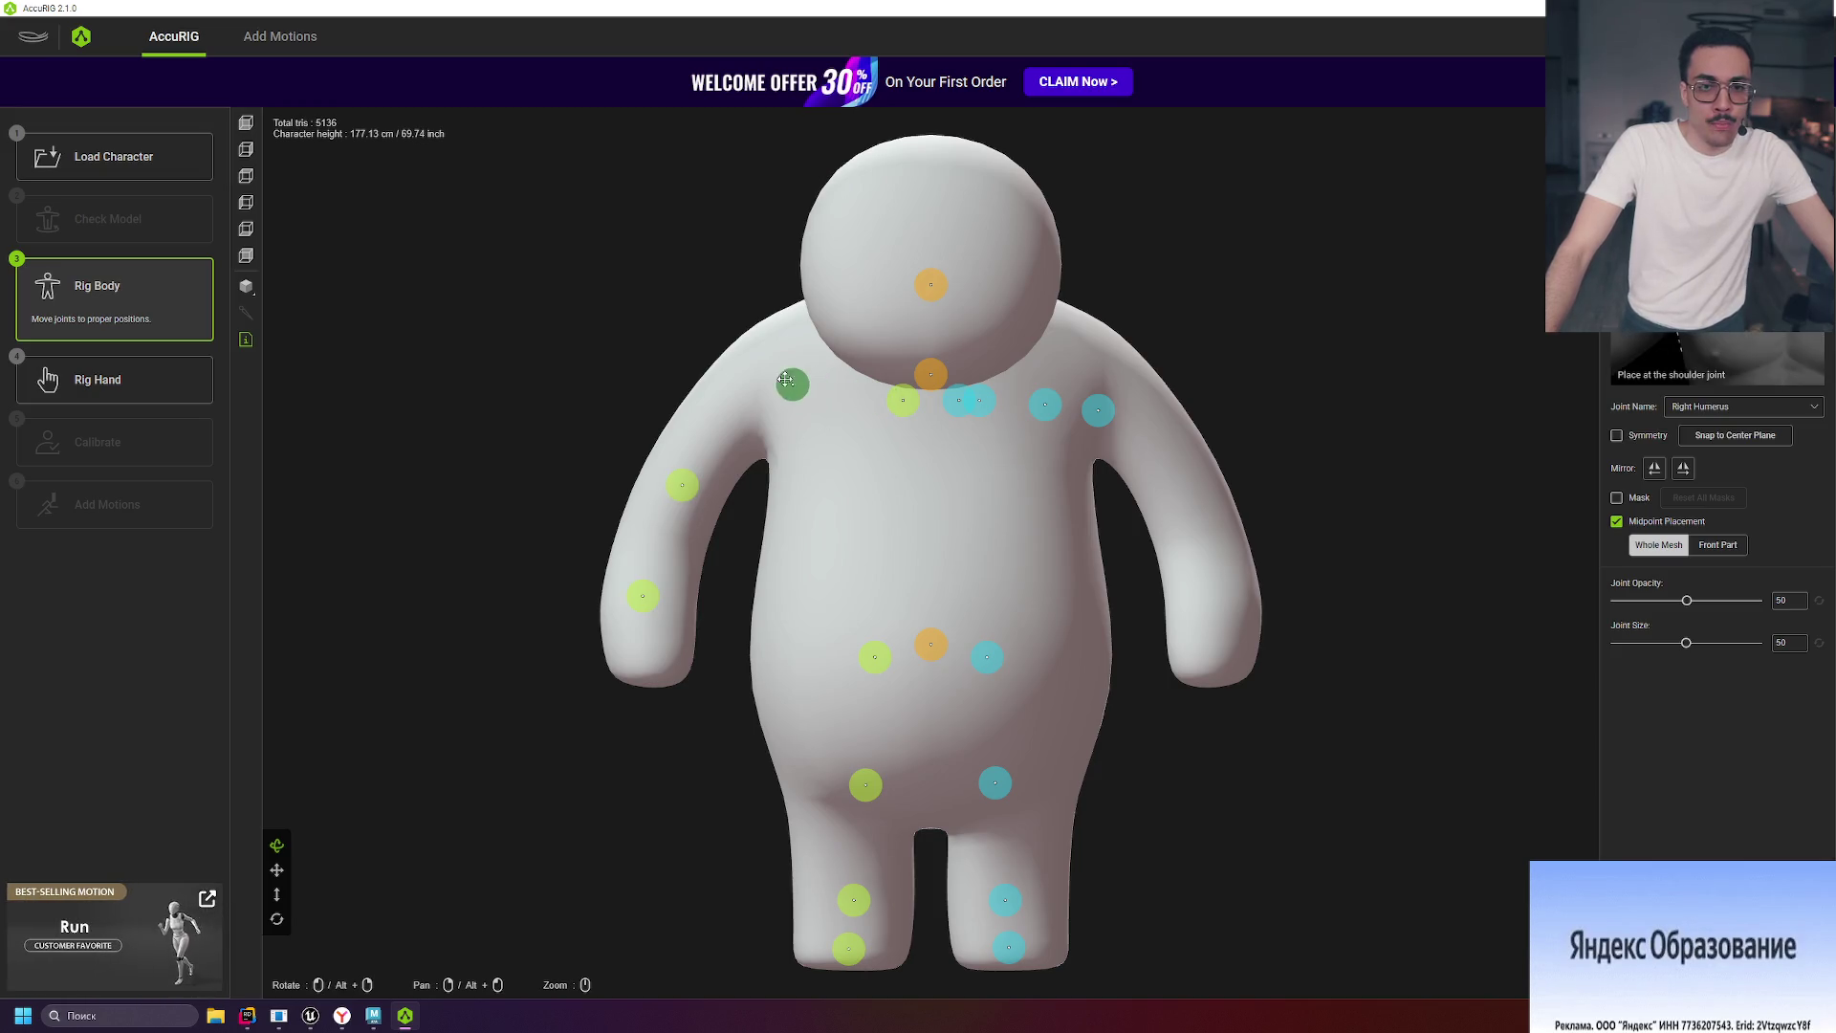
# Set both clavicle joints at the shoulders and lower the right foot joint, then advance to hand rigging.
pyautogui.moveTo(903, 400); pyautogui.dragTo(854, 350)
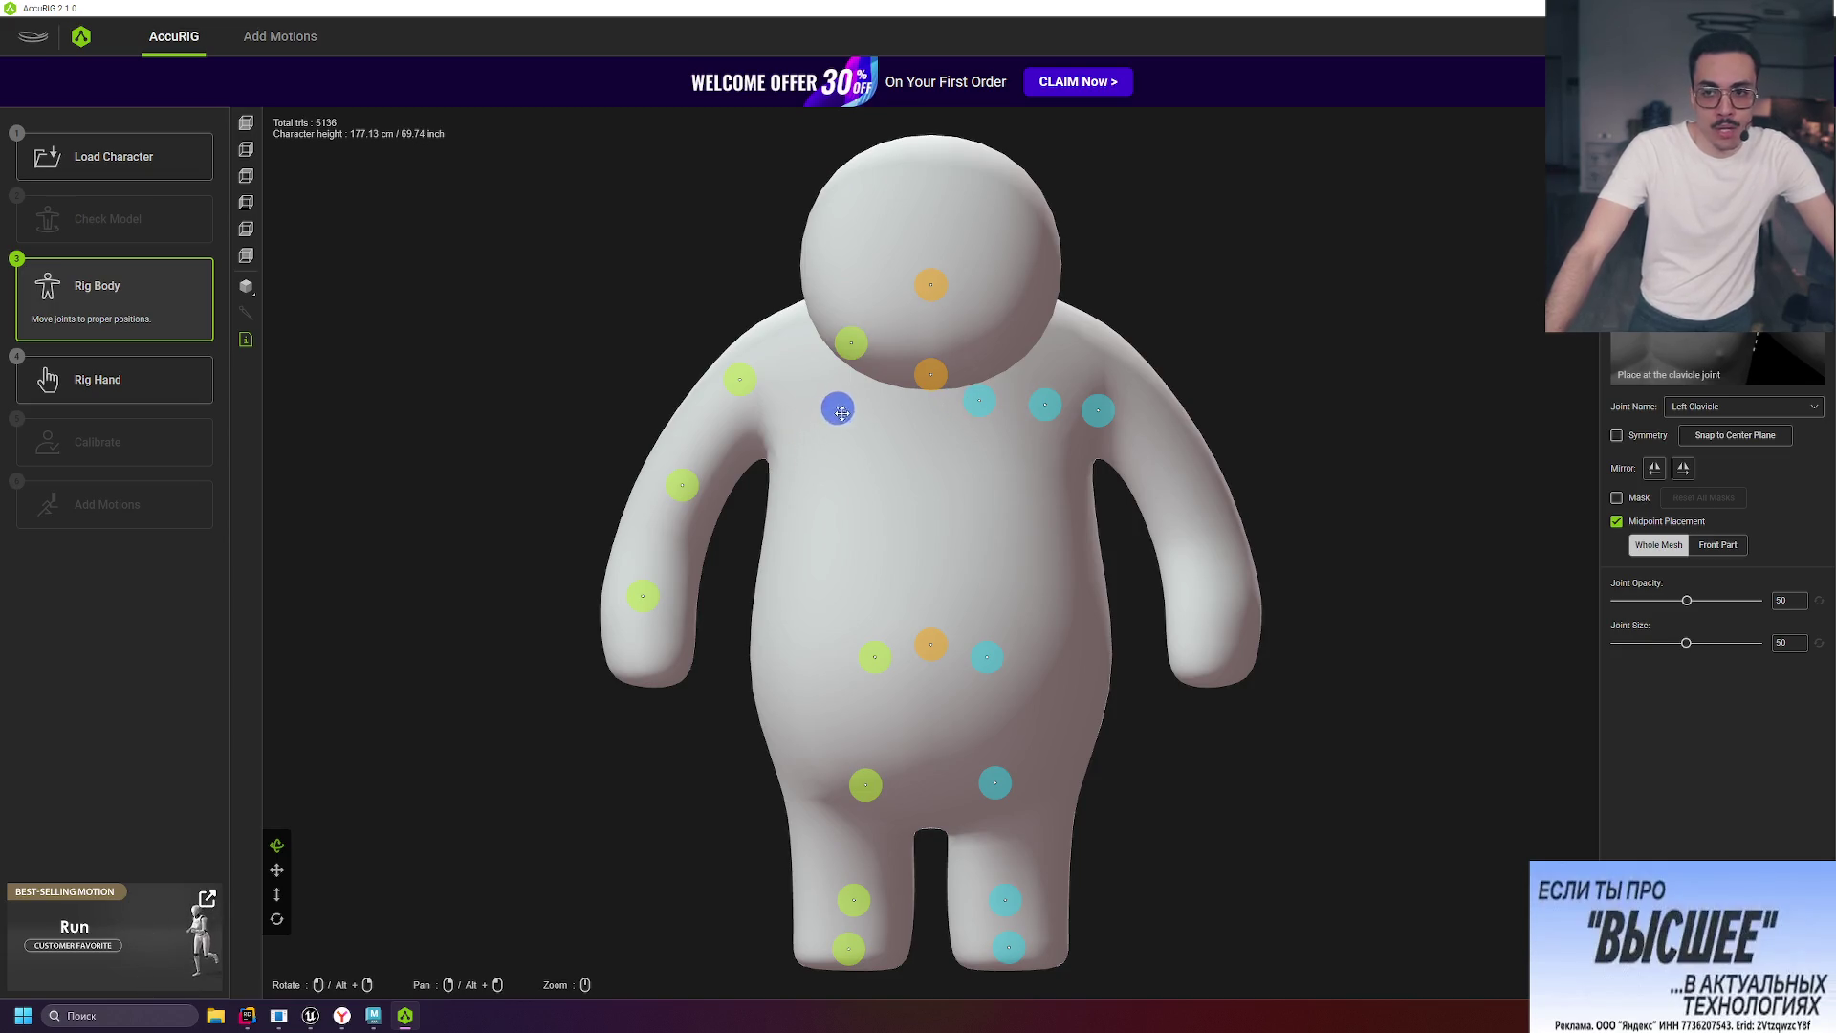
pyautogui.moveTo(853, 399); pyautogui.dragTo(850, 395)
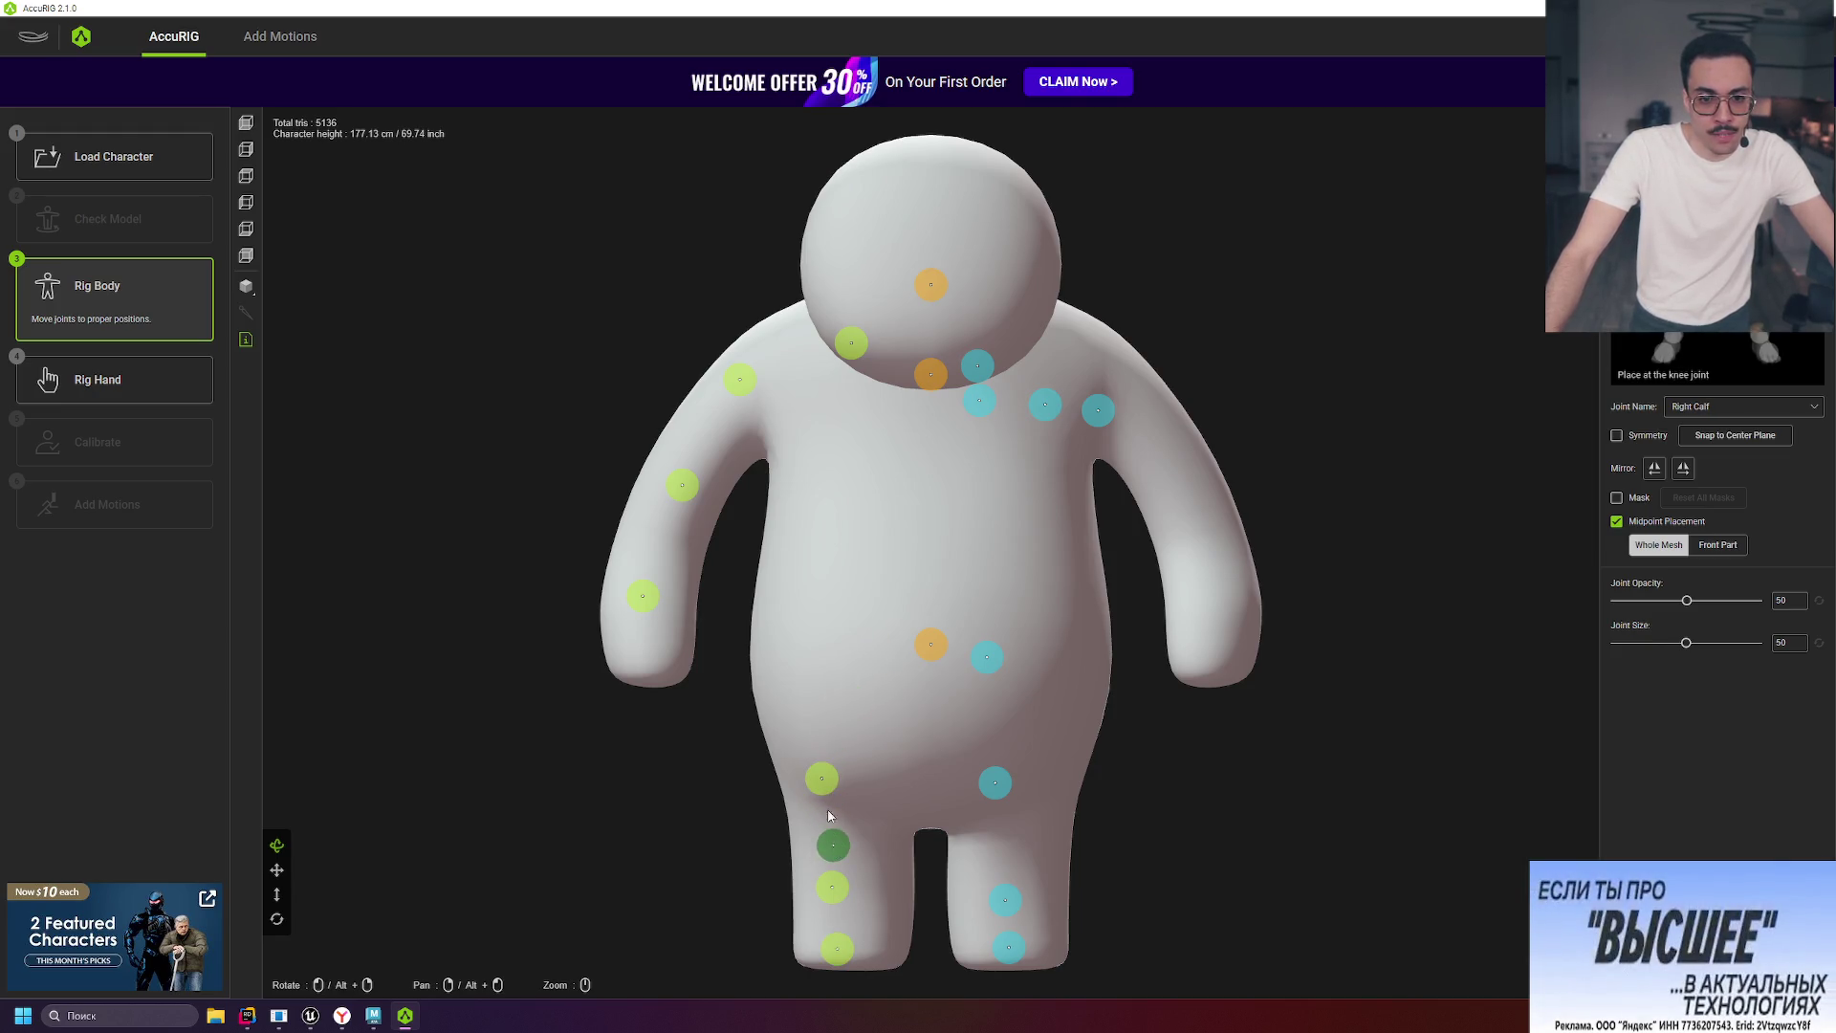
pyautogui.moveTo(831, 887); pyautogui.dragTo(834, 922)
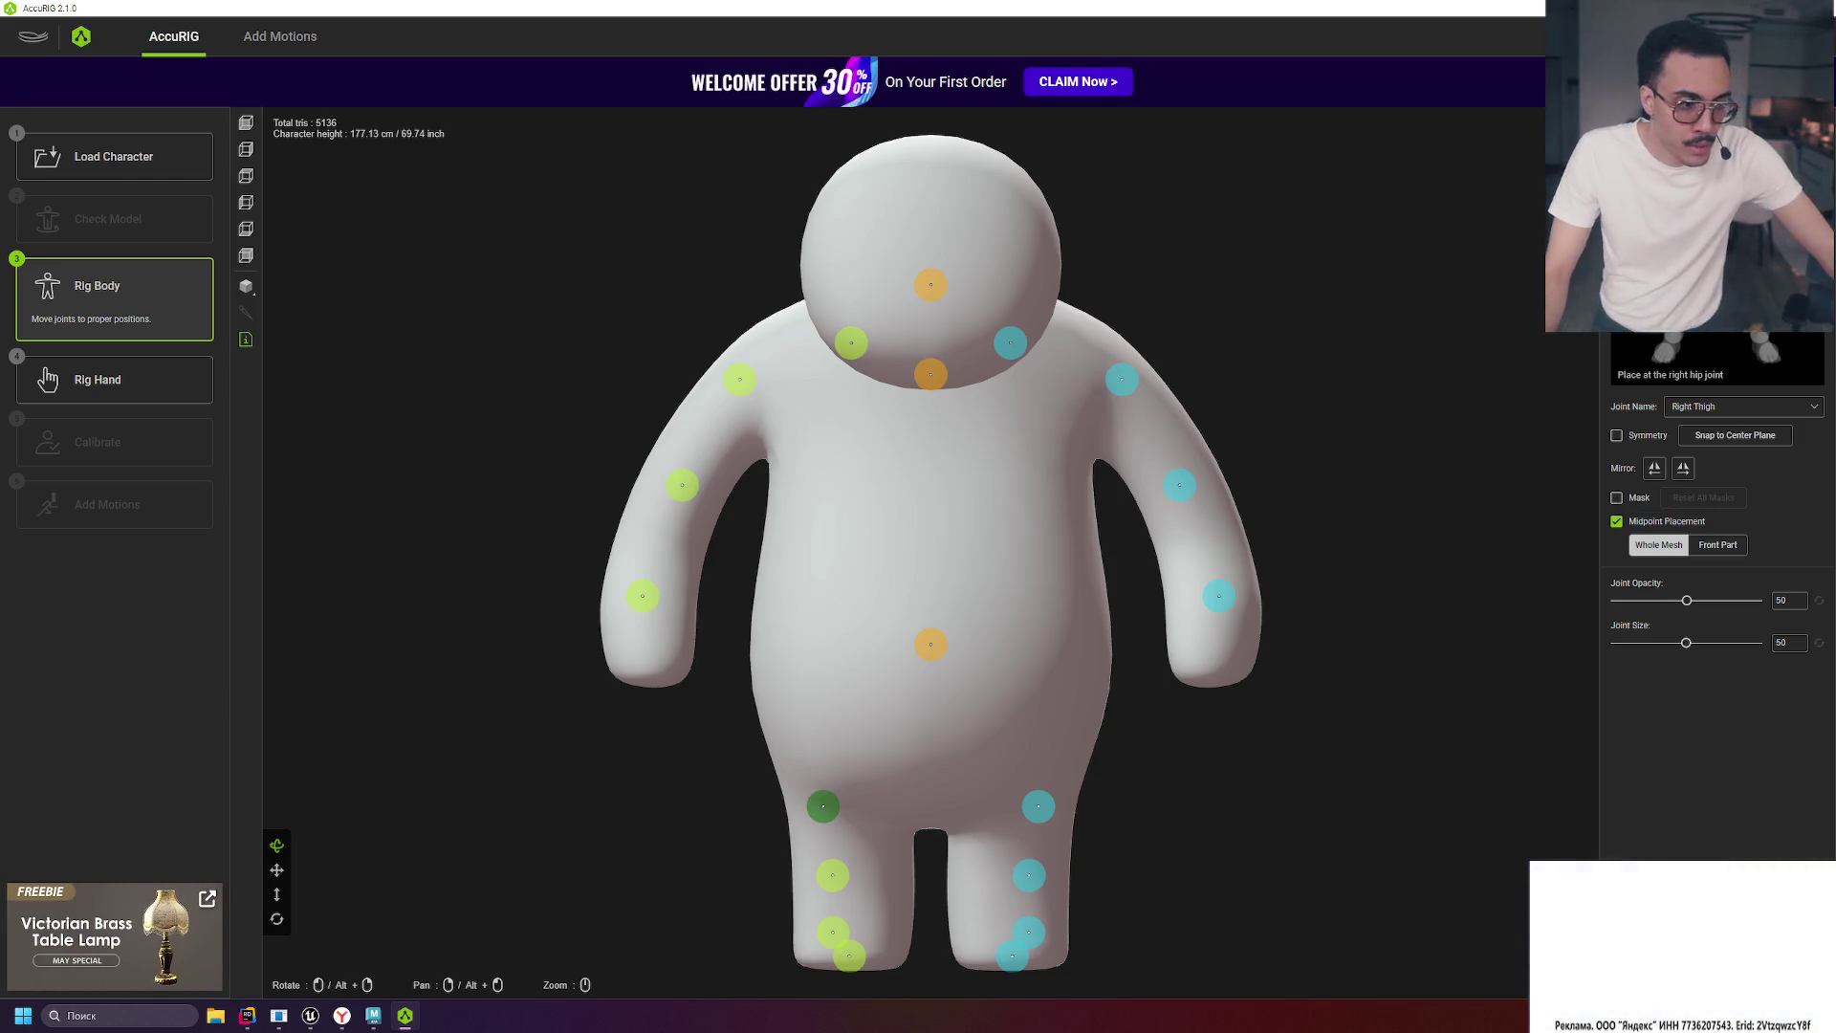
pyautogui.click(48, 379)
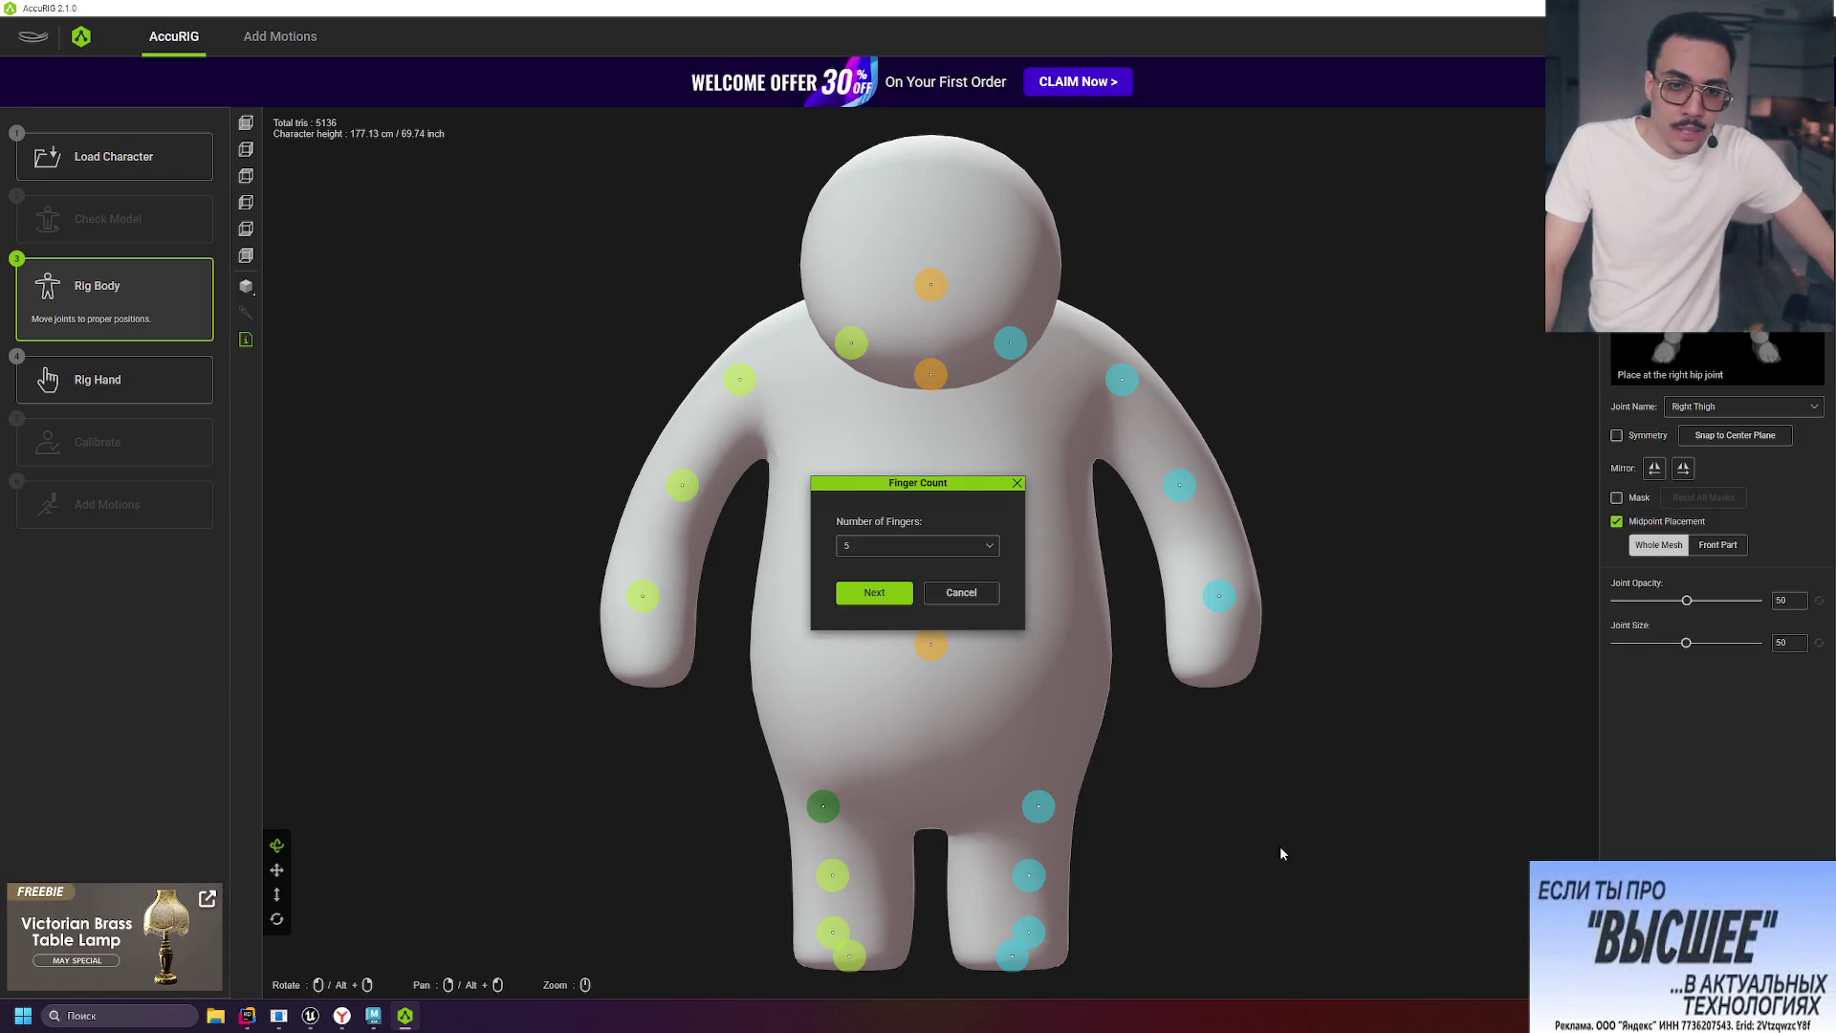
# Keep five fingers and start calibration, then bring Maya forward while skin weights compute.
pyautogui.click(869, 556)
pyautogui.click(864, 612)
pyautogui.click(873, 592)
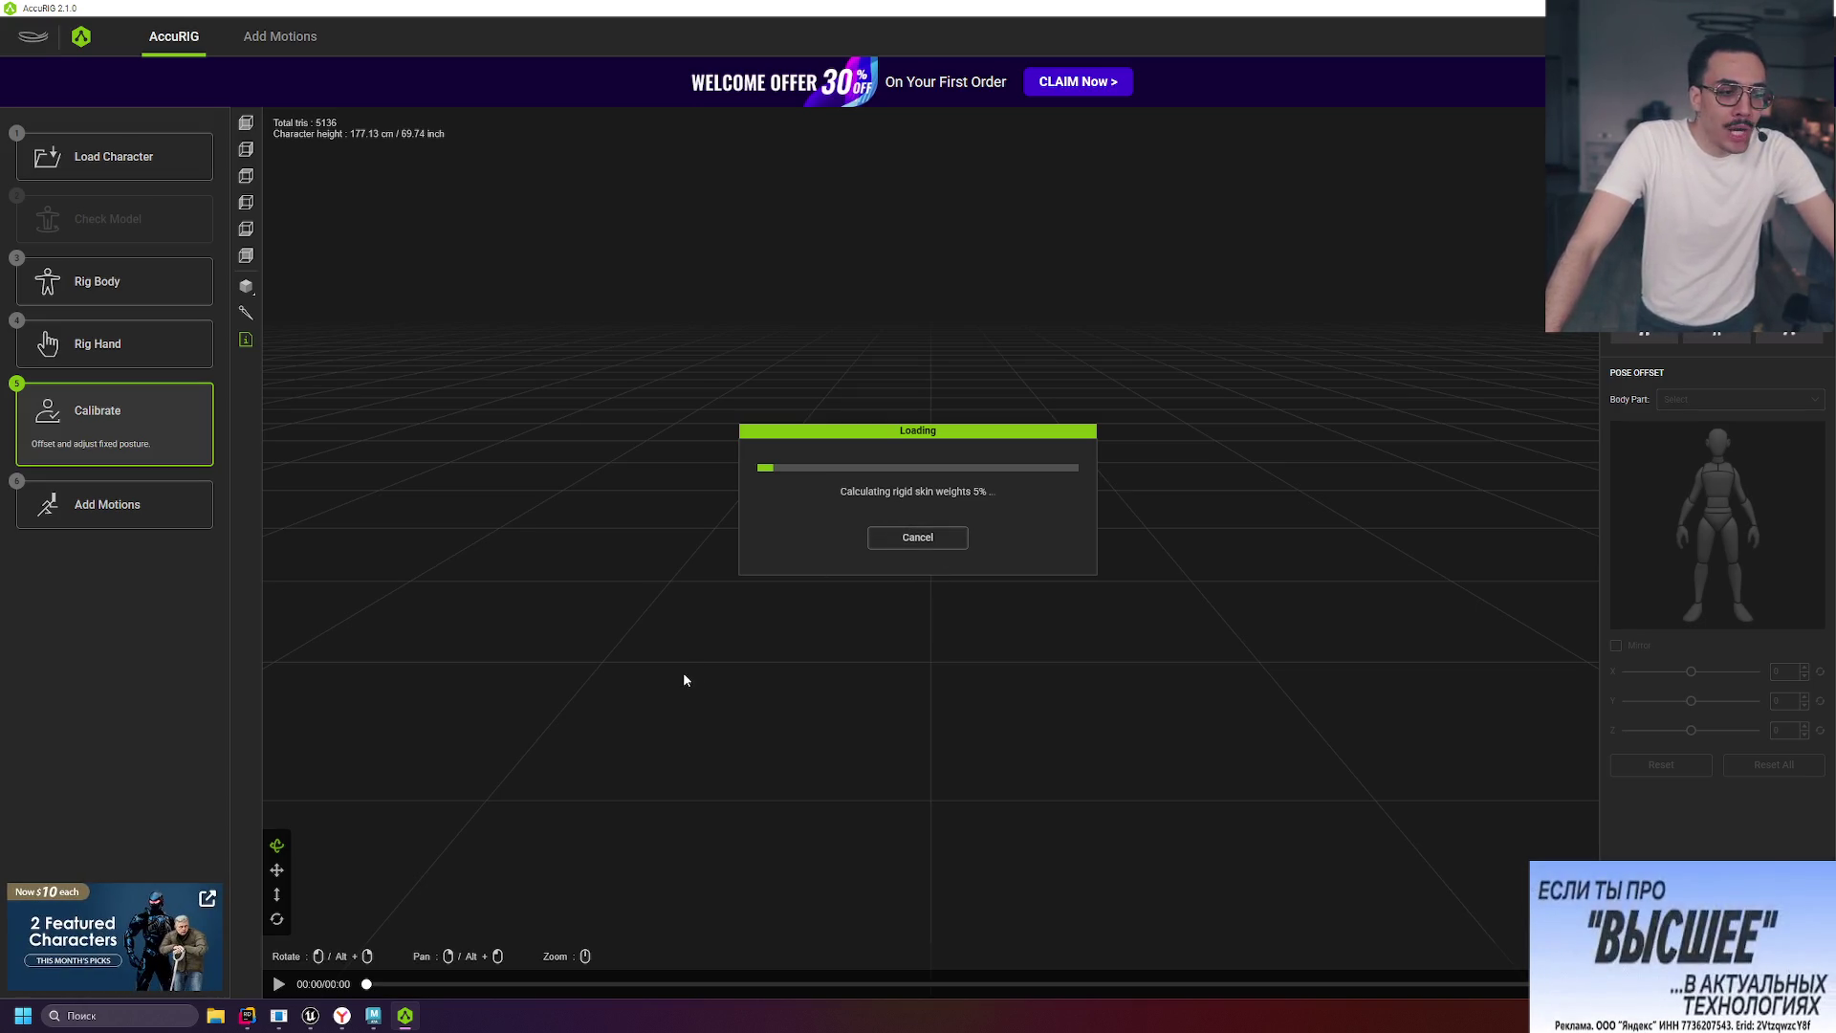
pyautogui.moveTo(382, 1026)
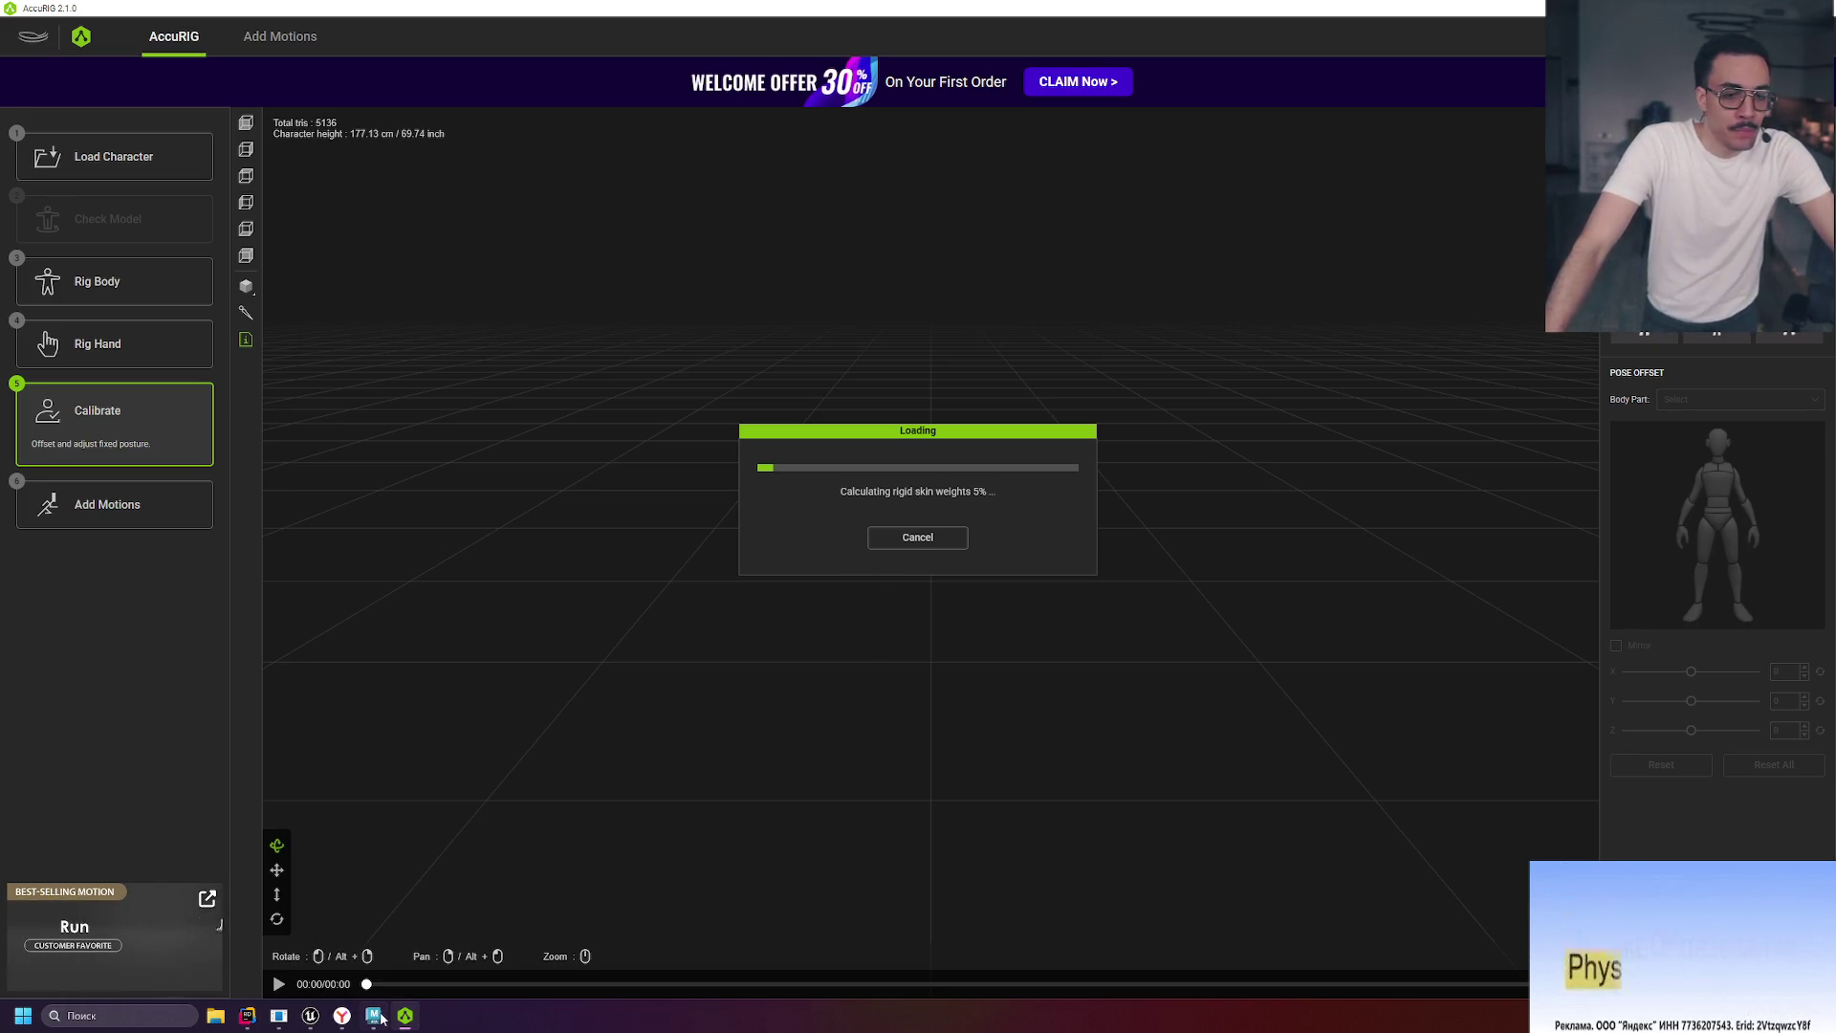
pyautogui.click(374, 1016)
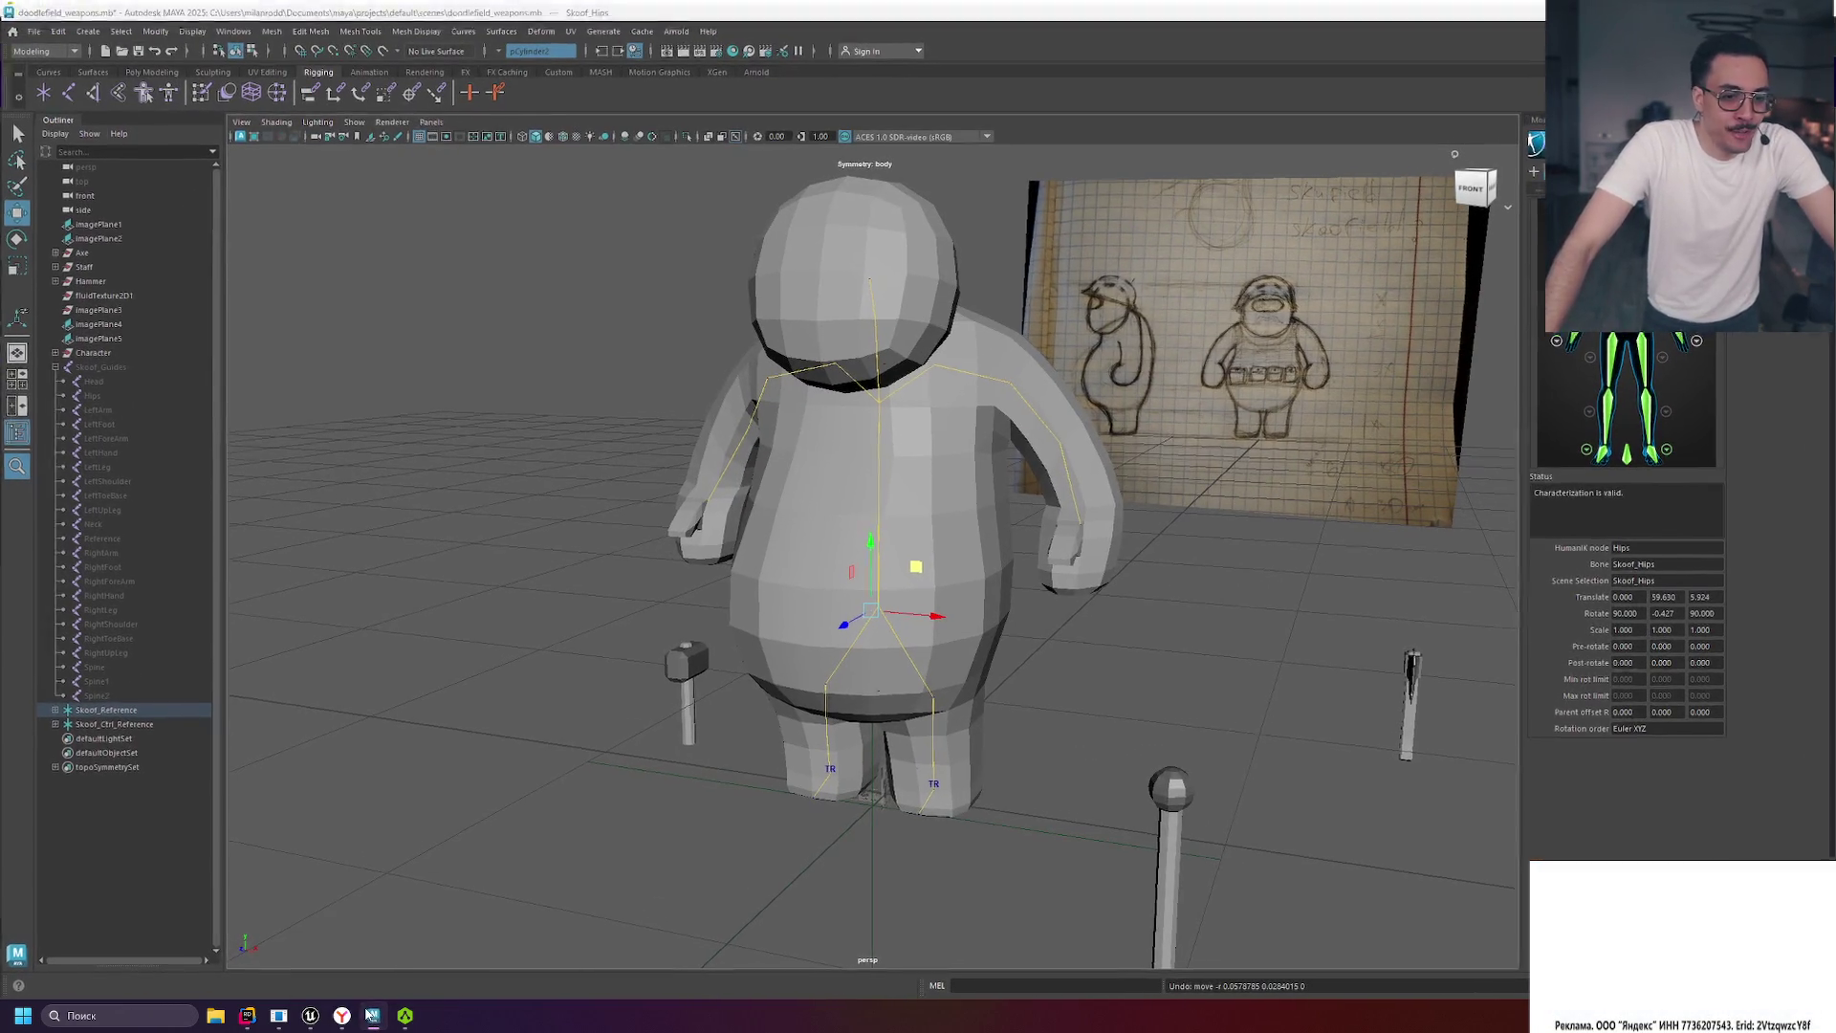
# Return to AccuRIG and orbit around the calibrated character as it plays its preview motion.
pyautogui.click(405, 1017)
pyautogui.moveTo(1190, 543)
pyautogui.mouseDown()
pyautogui.moveTo(1057, 599)
pyautogui.moveTo(922, 597)
pyautogui.moveTo(1033, 632)
pyautogui.moveTo(1140, 595)
pyautogui.mouseUp()
pyautogui.moveTo(1210, 521); pyautogui.dragTo(1260, 505)
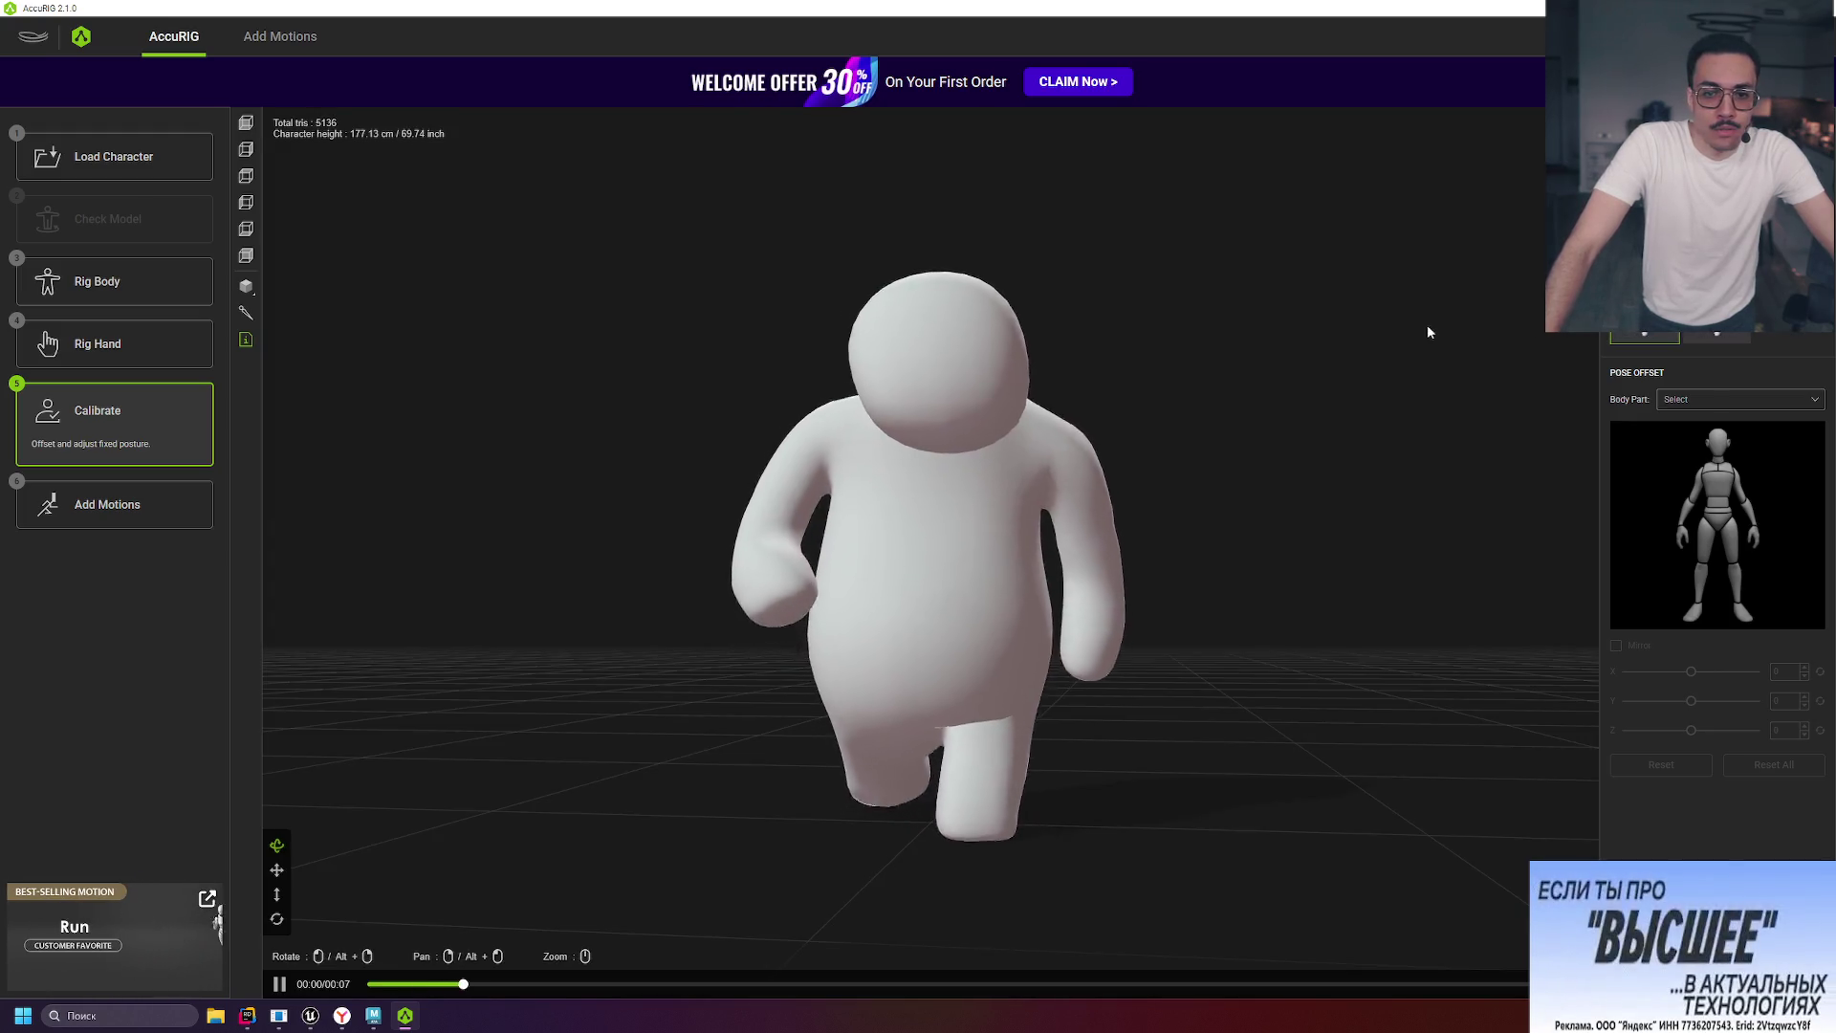
# Load a walk preview motion, orbit to watch it from several angles, and try other pose offsets.
pyautogui.click(1716, 316)
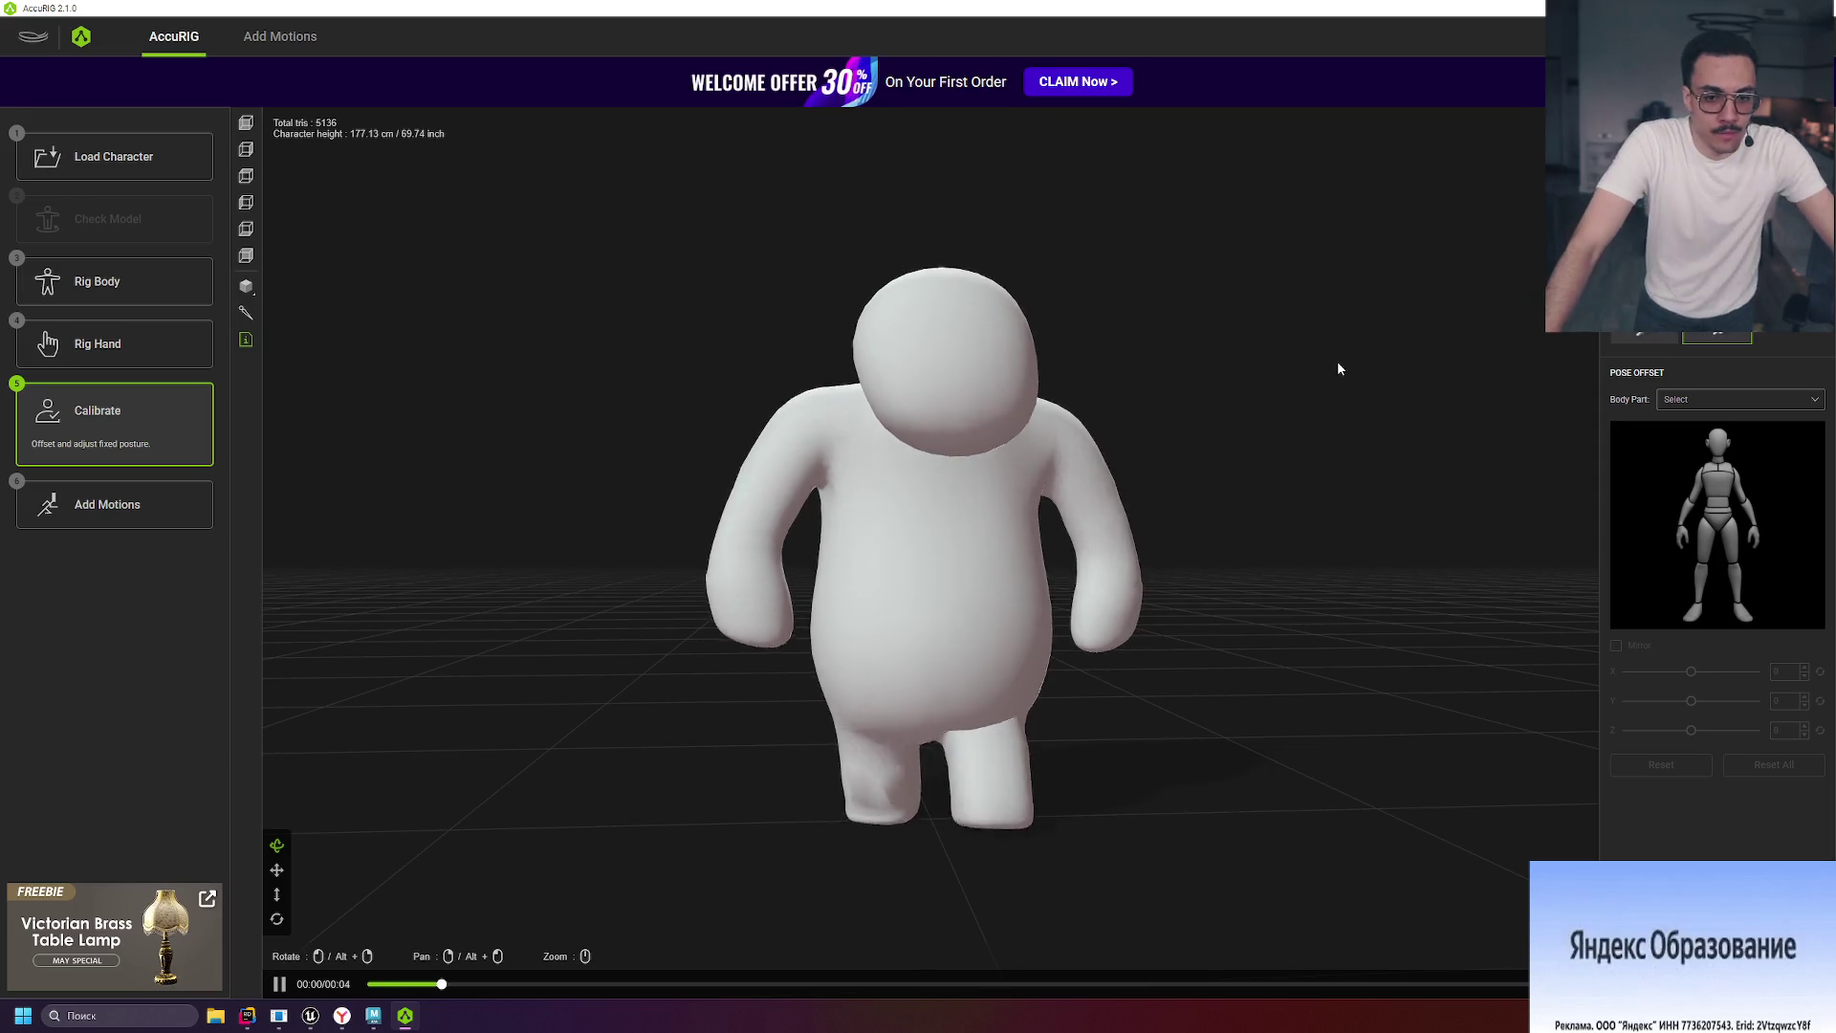
pyautogui.moveTo(1320, 361)
pyautogui.mouseDown()
pyautogui.moveTo(1097, 401)
pyautogui.moveTo(1083, 388)
pyautogui.mouseUp()
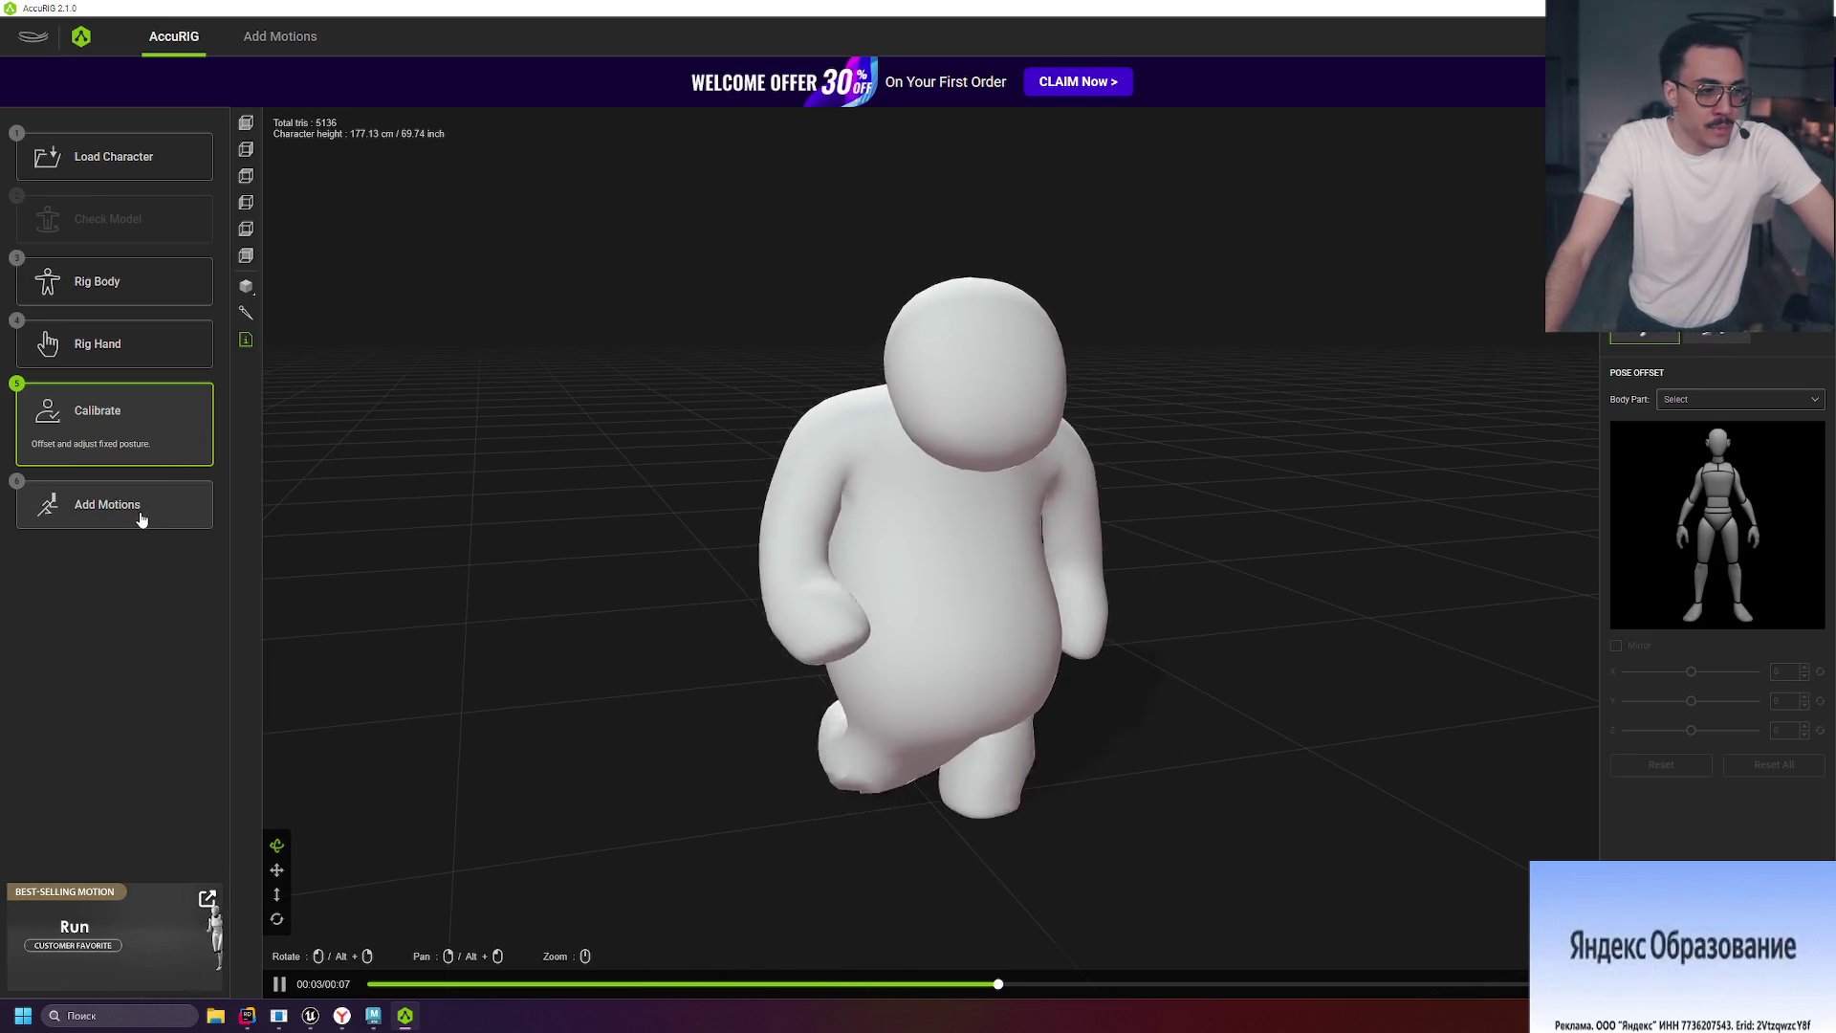
pyautogui.moveTo(1263, 451)
pyautogui.mouseDown()
pyautogui.moveTo(1233, 398)
pyautogui.moveTo(1099, 479)
pyautogui.mouseUp()
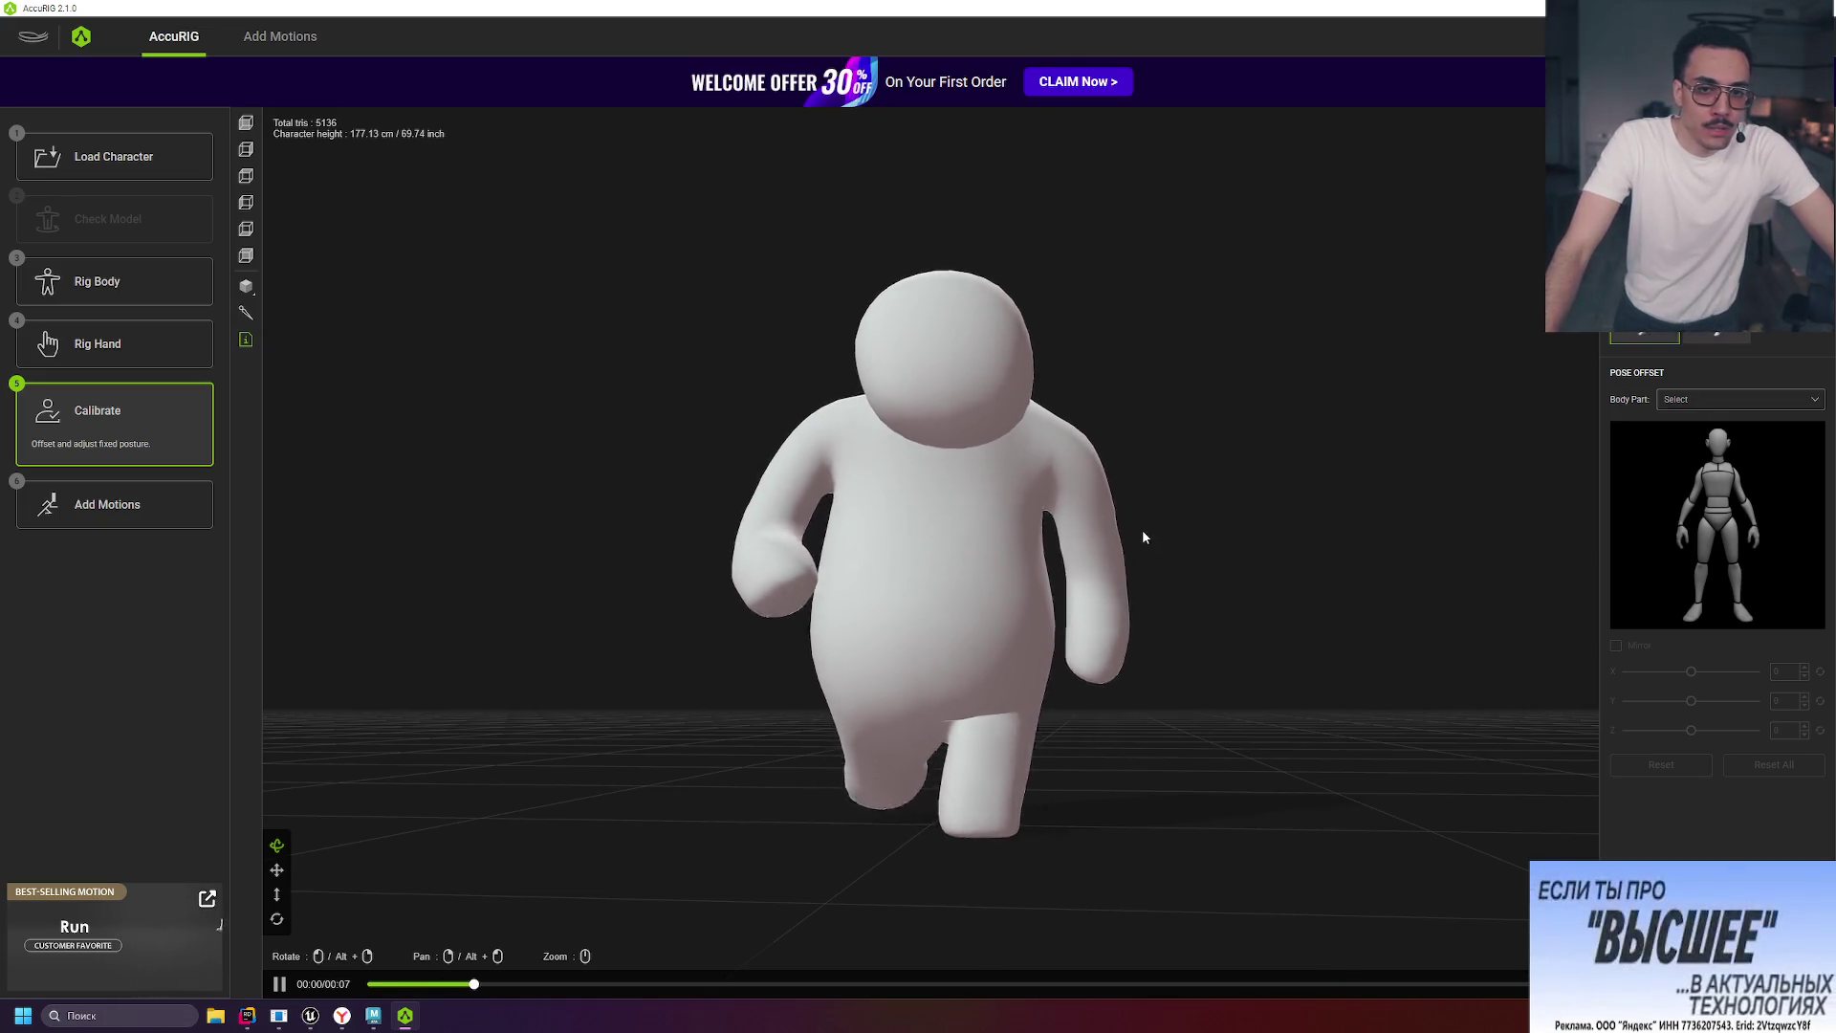
pyautogui.moveTo(1185, 541)
pyautogui.mouseDown()
pyautogui.moveTo(1261, 576)
pyautogui.moveTo(1218, 570)
pyautogui.moveTo(1005, 660)
pyautogui.moveTo(934, 819)
pyautogui.moveTo(870, 766)
pyautogui.moveTo(911, 773)
pyautogui.moveTo(960, 842)
pyautogui.moveTo(937, 824)
pyautogui.mouseUp()
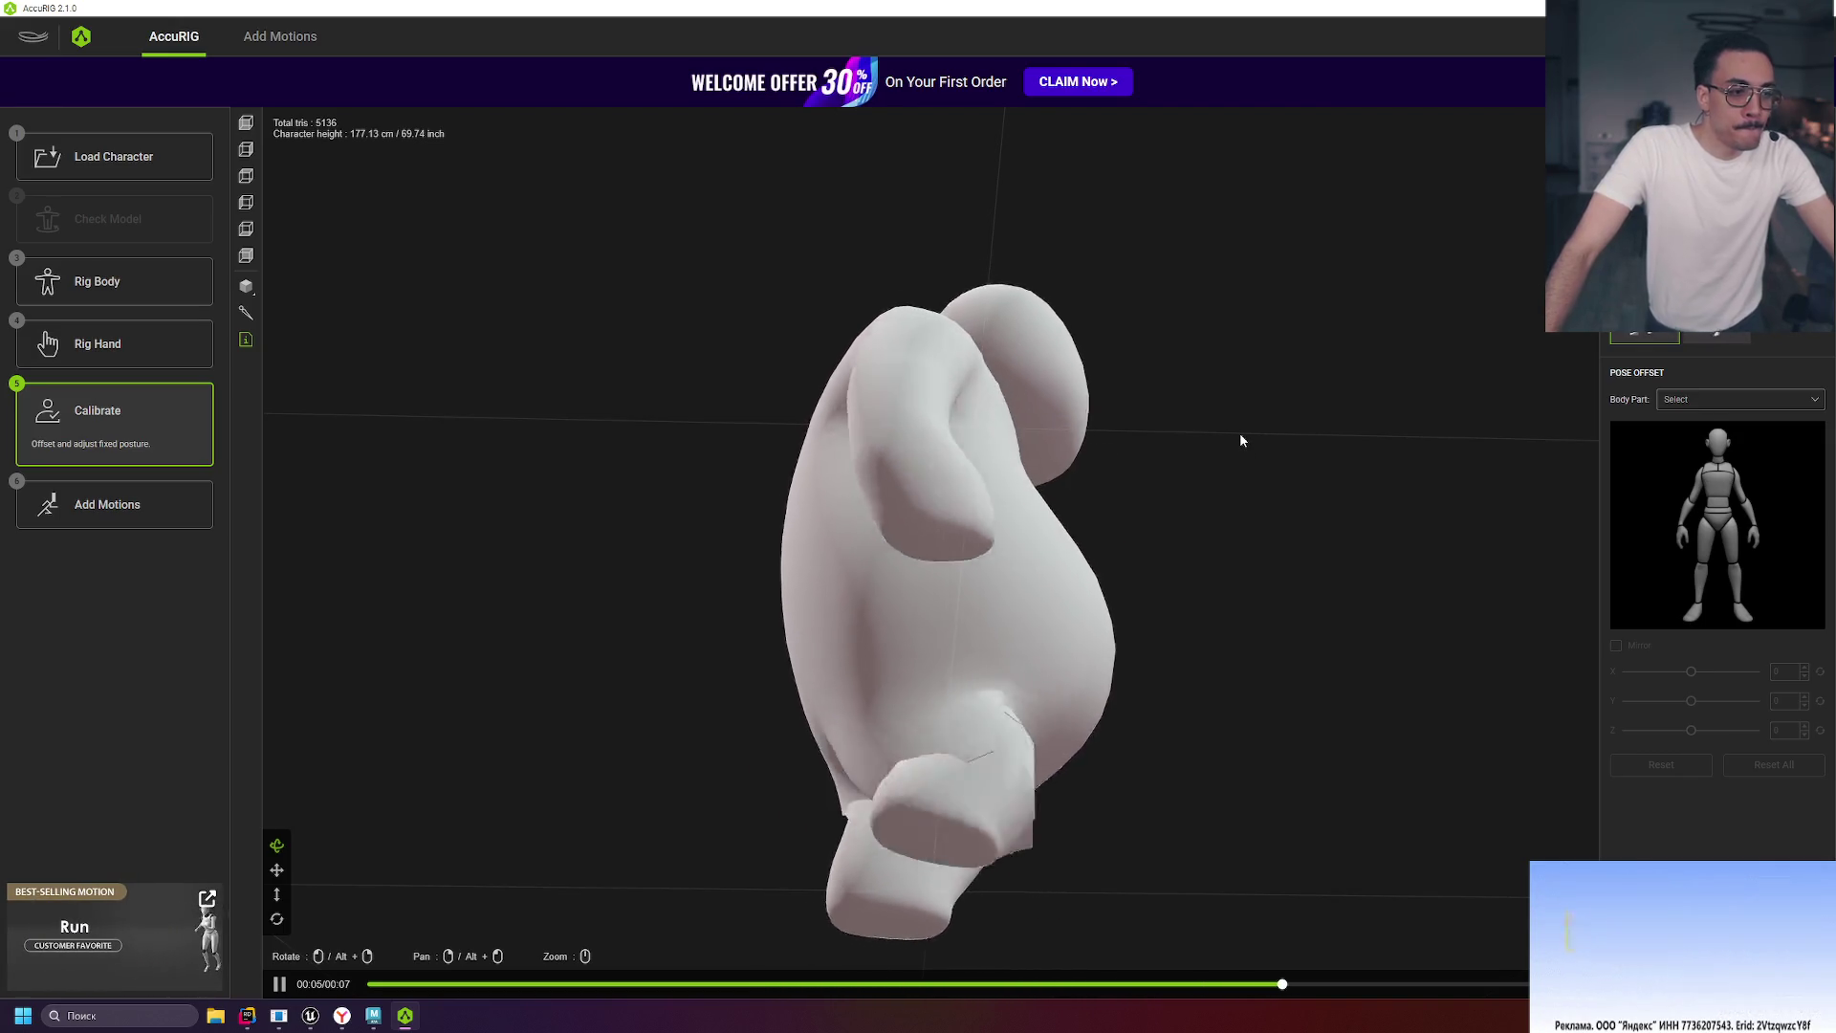
pyautogui.moveTo(1255, 413)
pyautogui.mouseDown()
pyautogui.moveTo(1299, 344)
pyautogui.moveTo(1448, 319)
pyautogui.mouseUp()
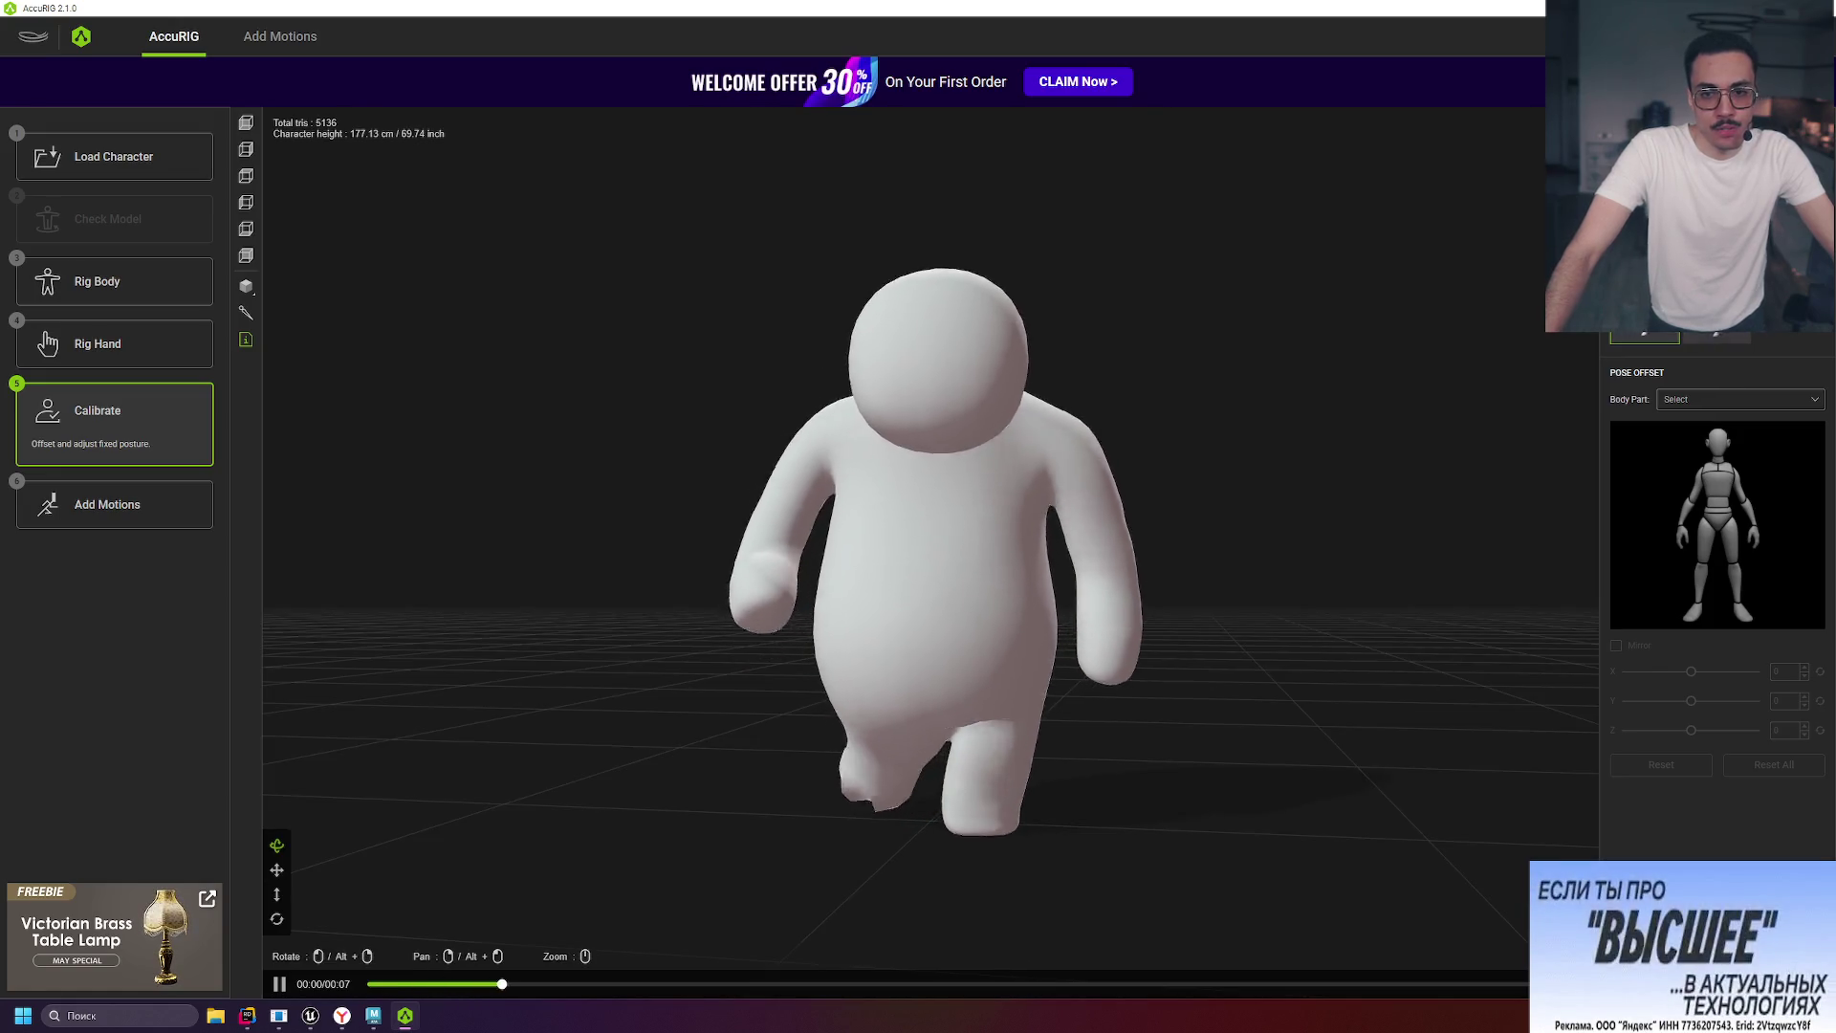
pyautogui.click(1717, 335)
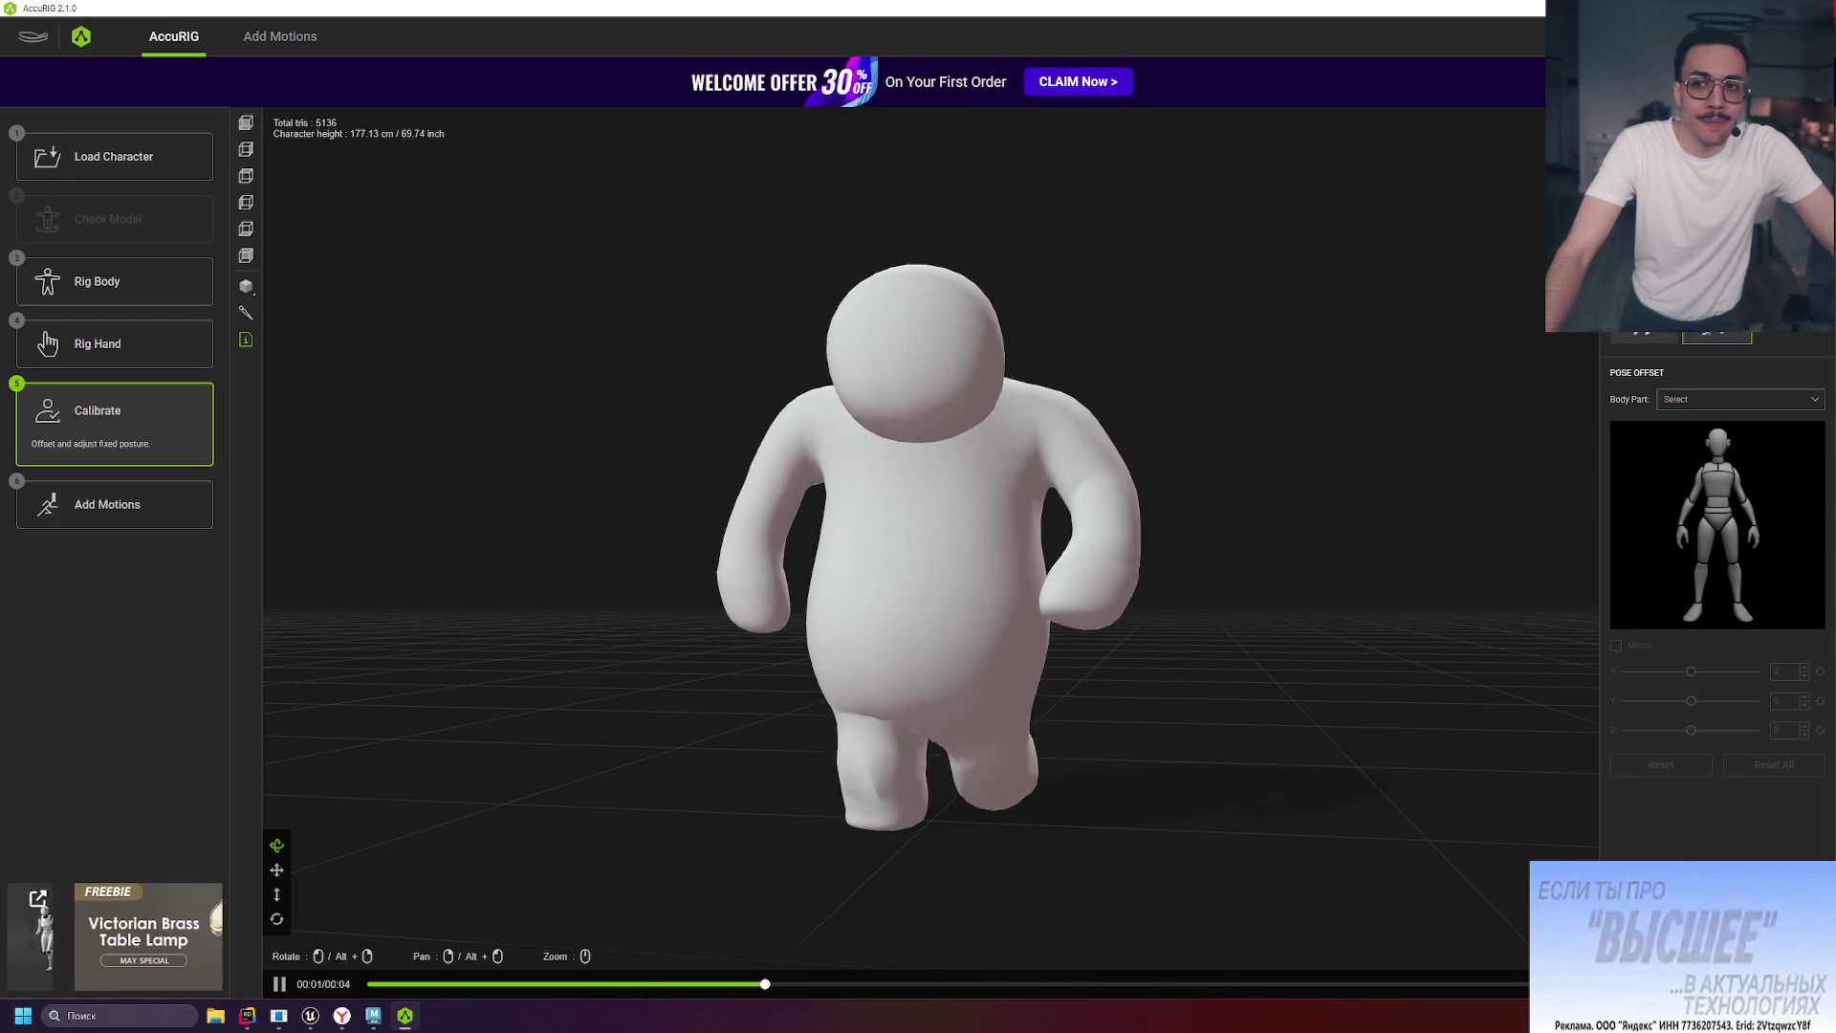
# Close AccuRIG without saving the project and bring Maya back to the front.
pyautogui.hotkey('alt', 'F4')
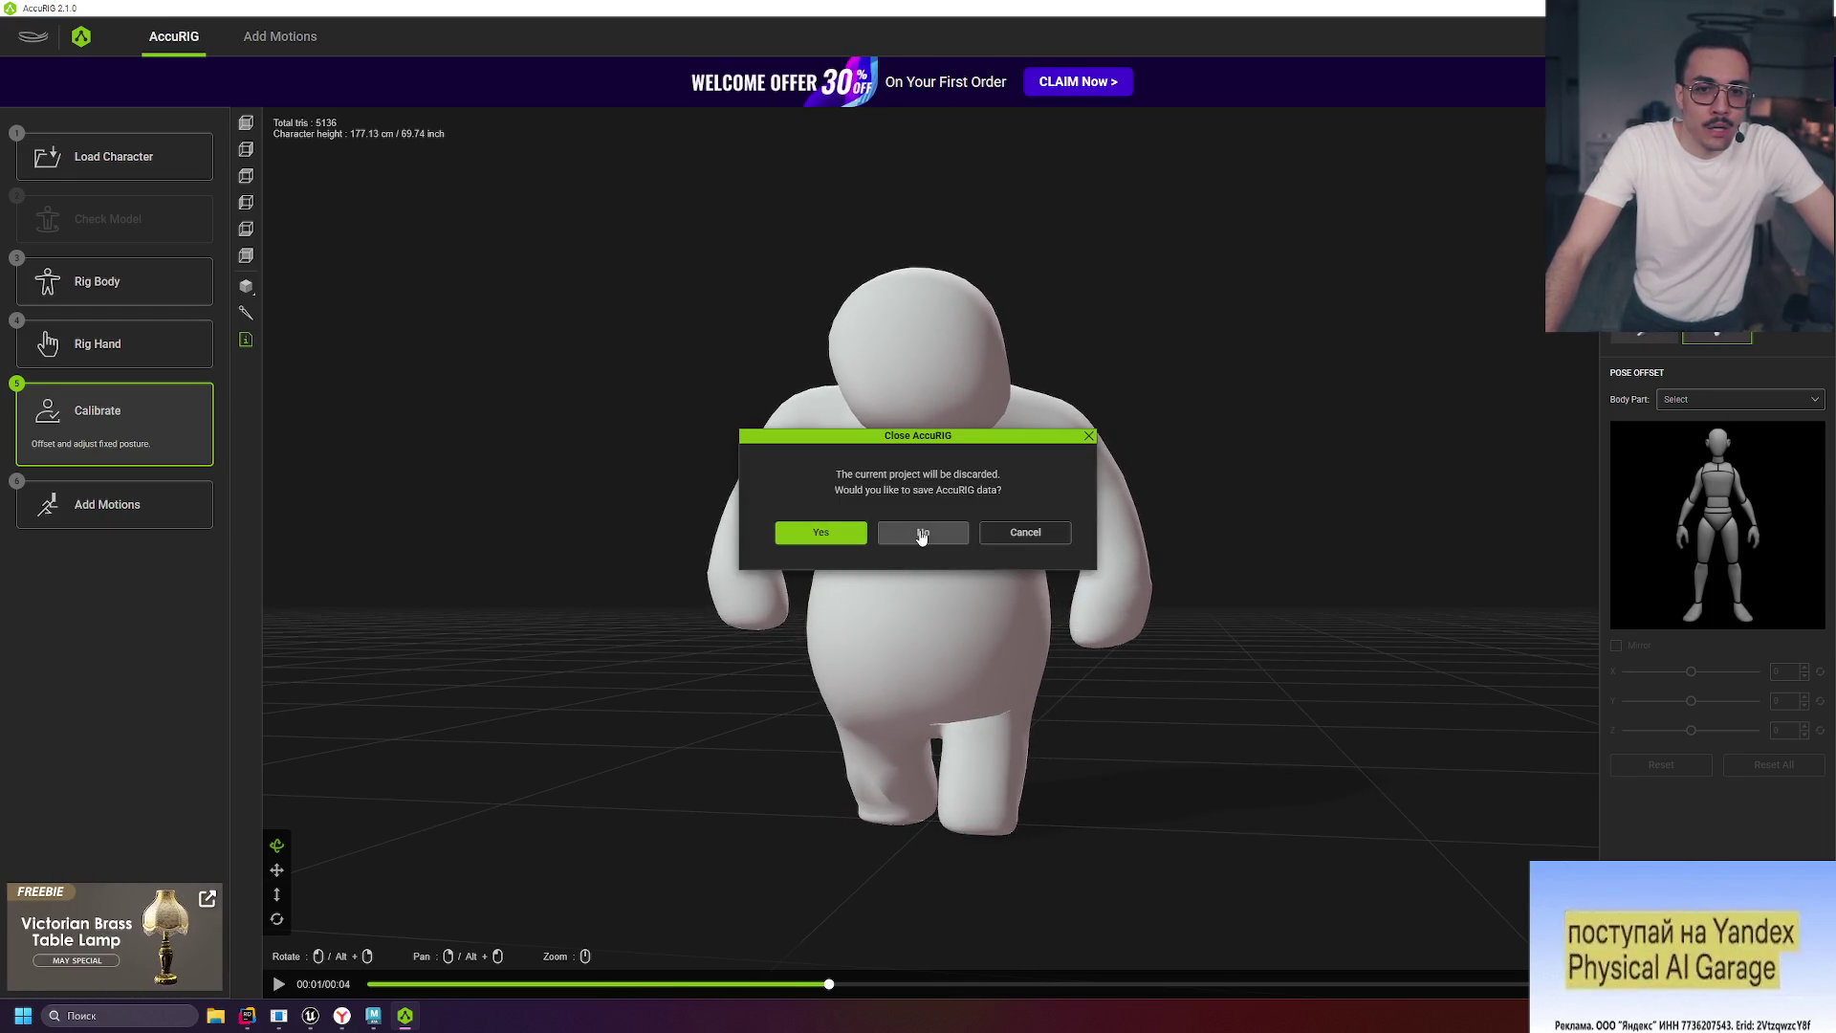
pyautogui.click(921, 534)
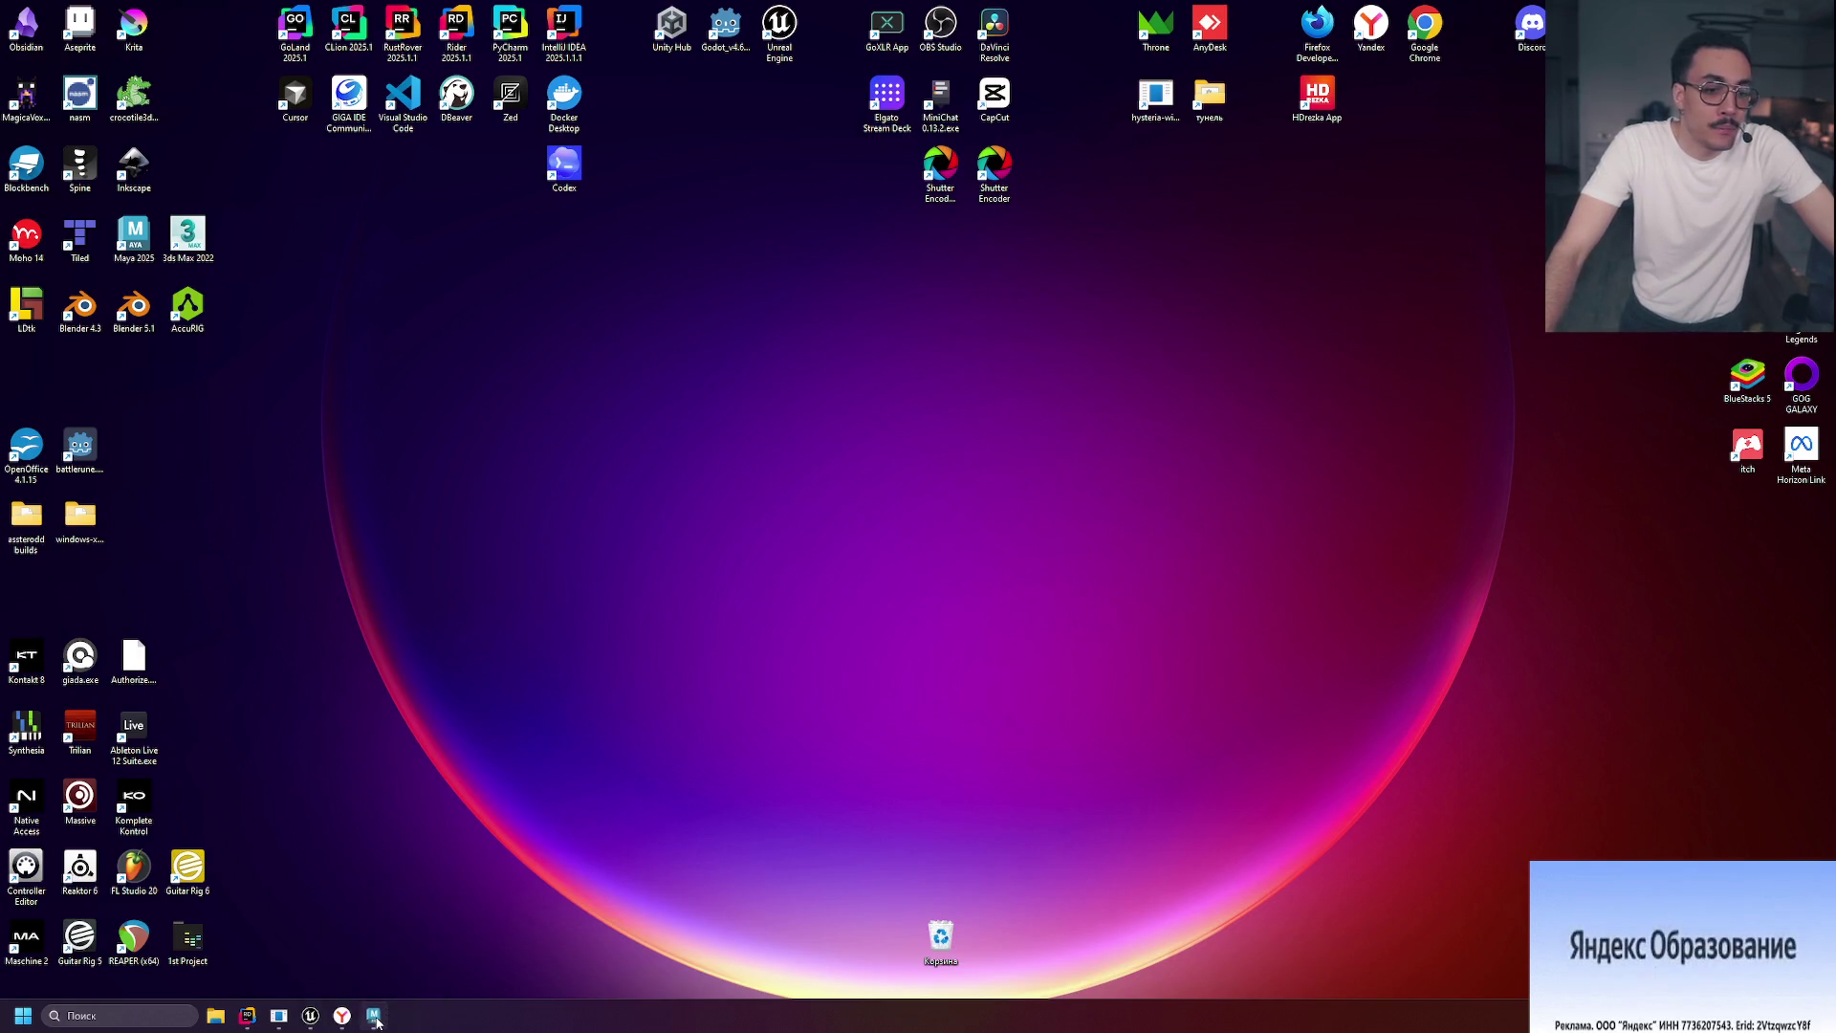
pyautogui.click(377, 1022)
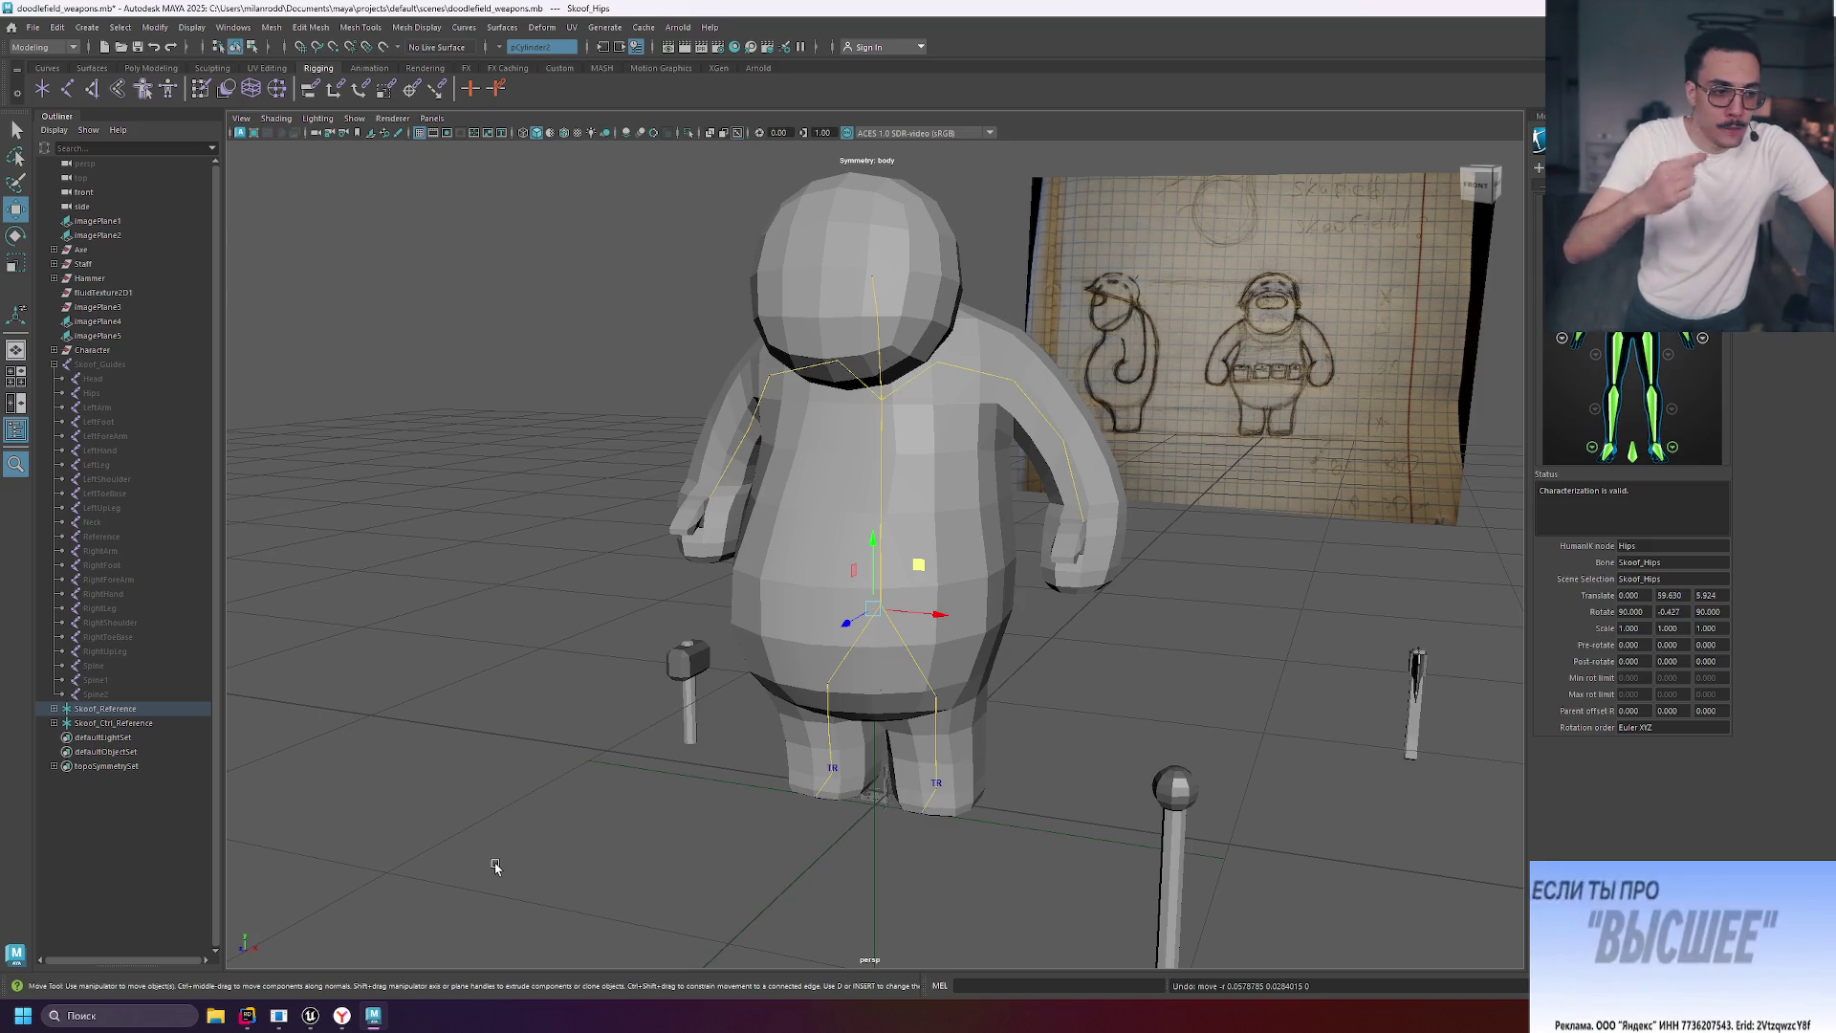
pyautogui.click(1152, 686)
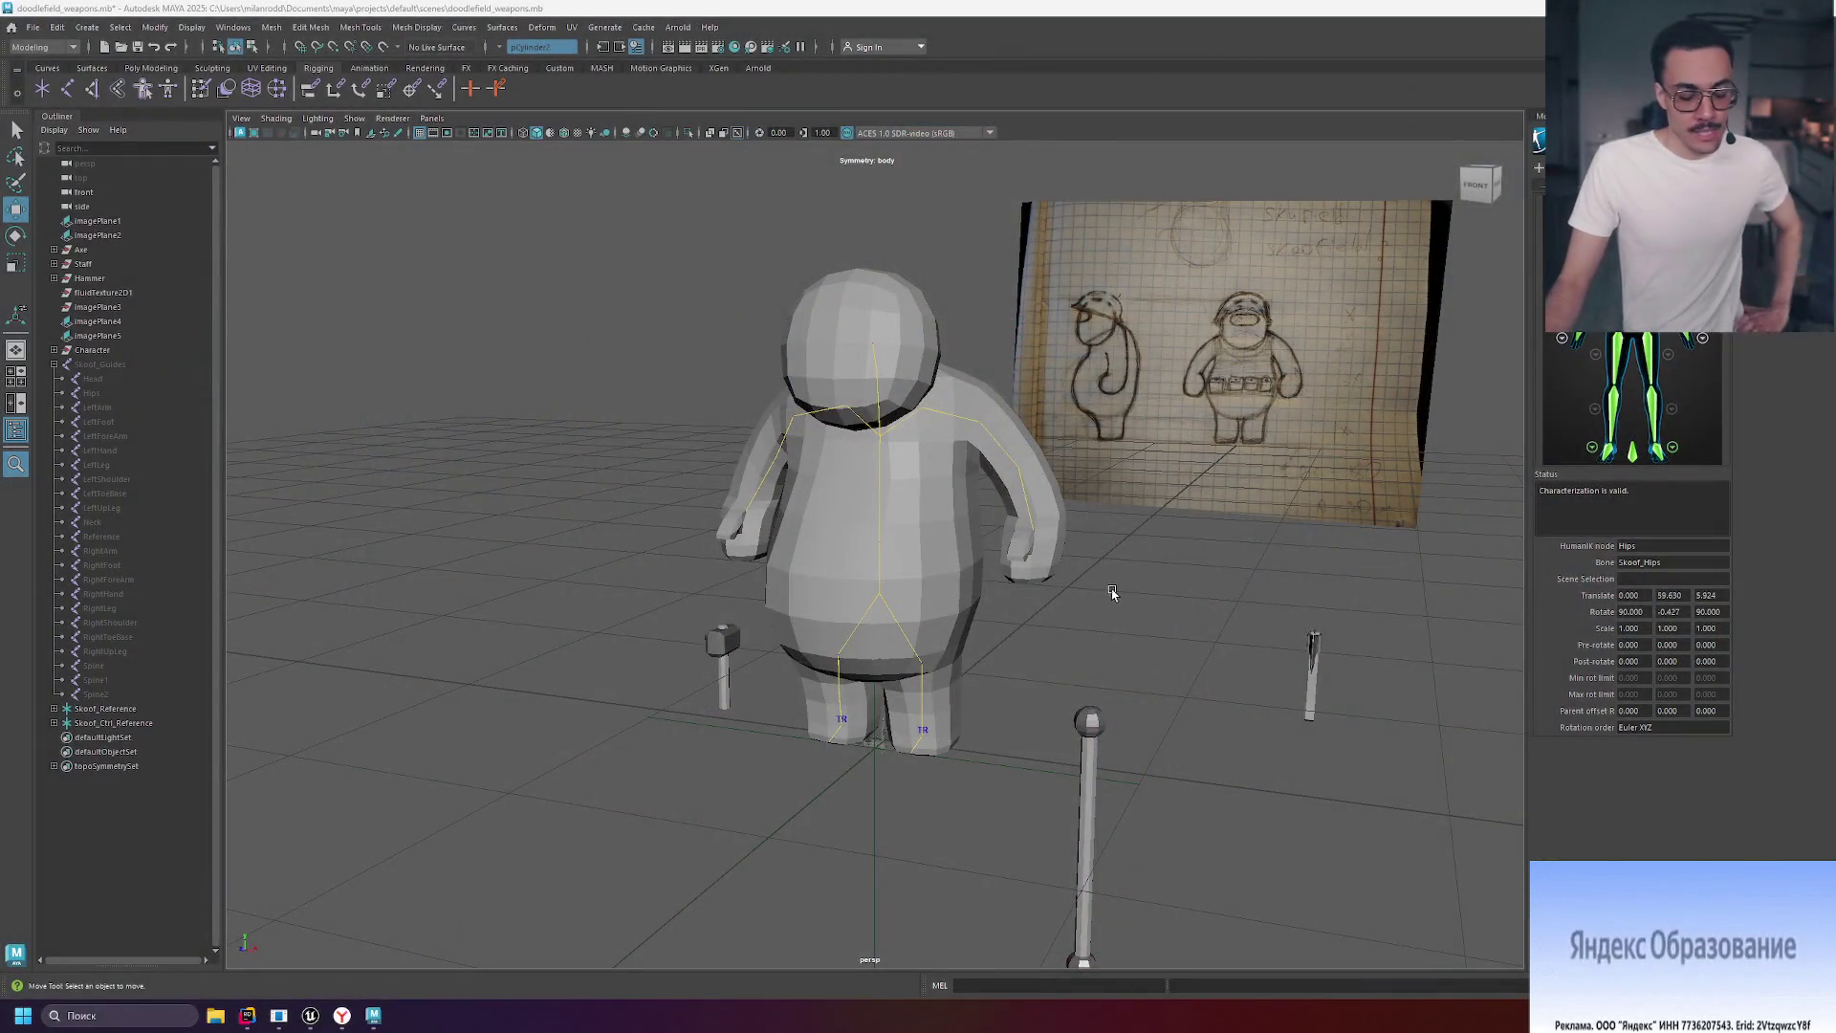
# Drag the spine/hips joint to confirm the body mesh deforms with it, then deselect.
pyautogui.moveTo(1091, 594)
pyautogui.keyDown('alt'); pyautogui.mouseDown()
pyautogui.moveTo(1233, 598)
pyautogui.moveTo(1119, 594)
pyautogui.mouseUp(); pyautogui.keyUp('alt')
pyautogui.scroll(5, 1058, 606)
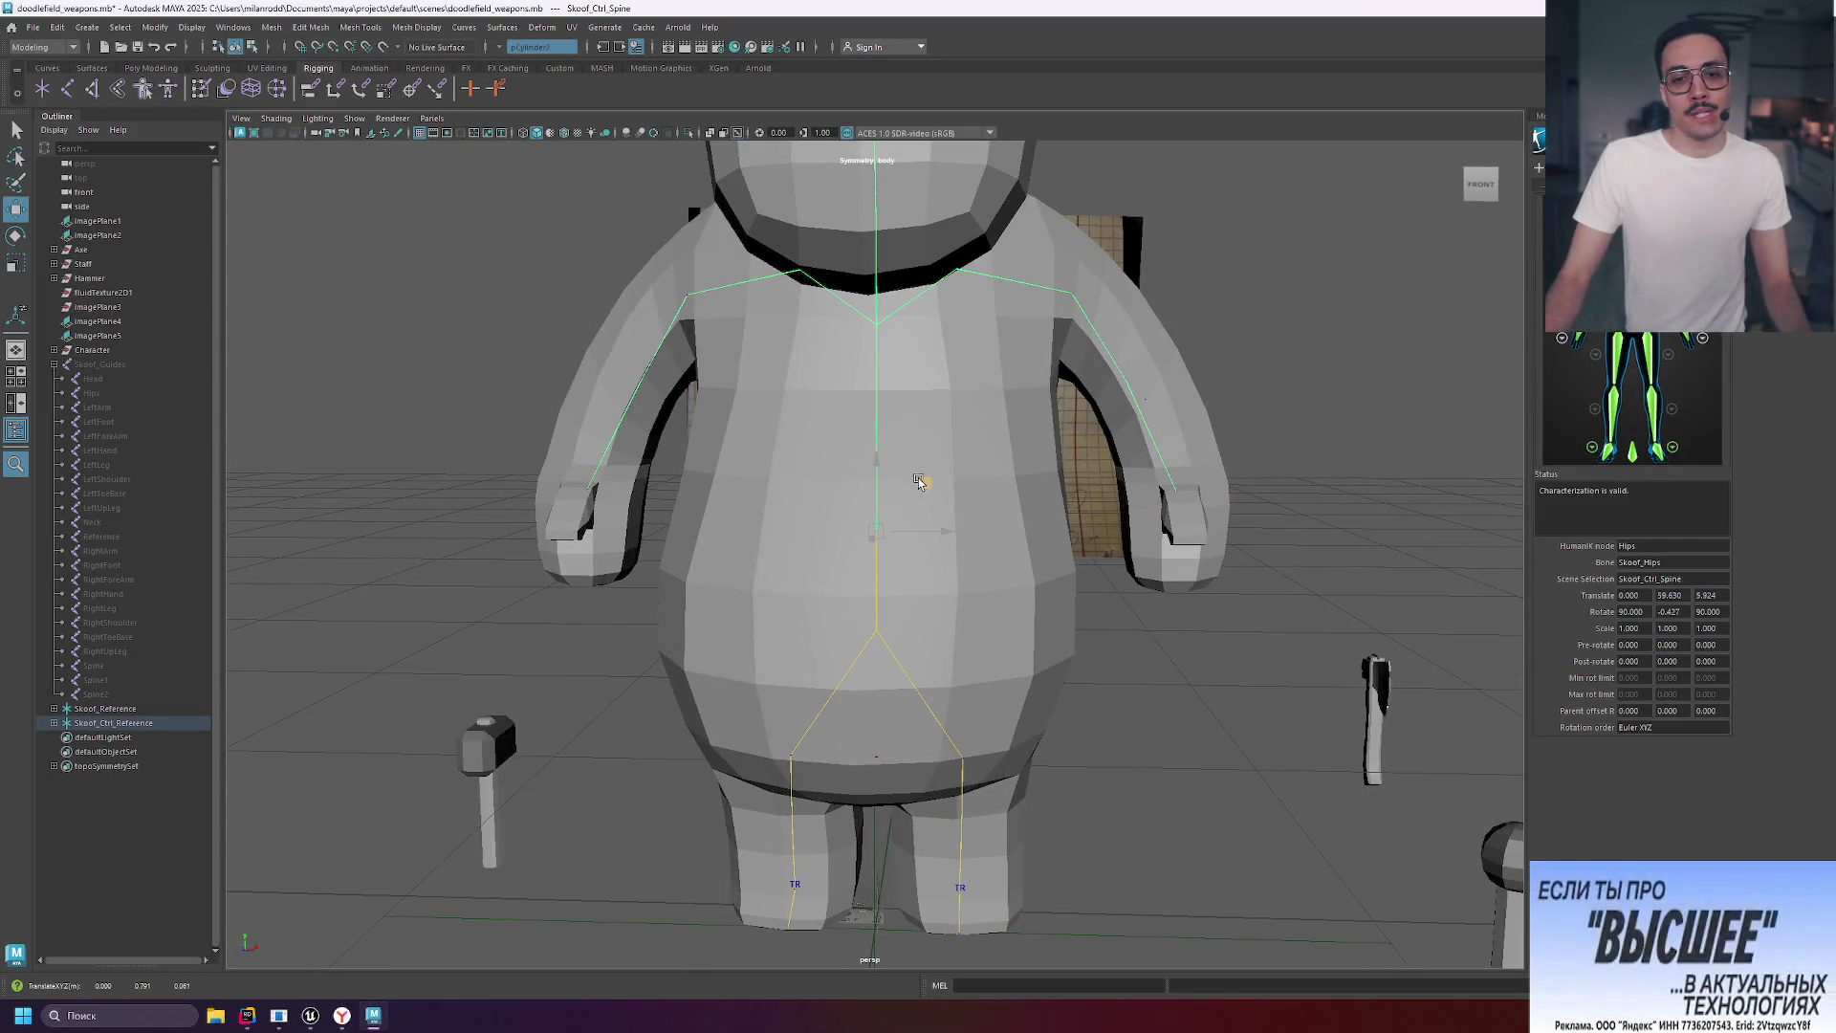
pyautogui.click(1626, 321)
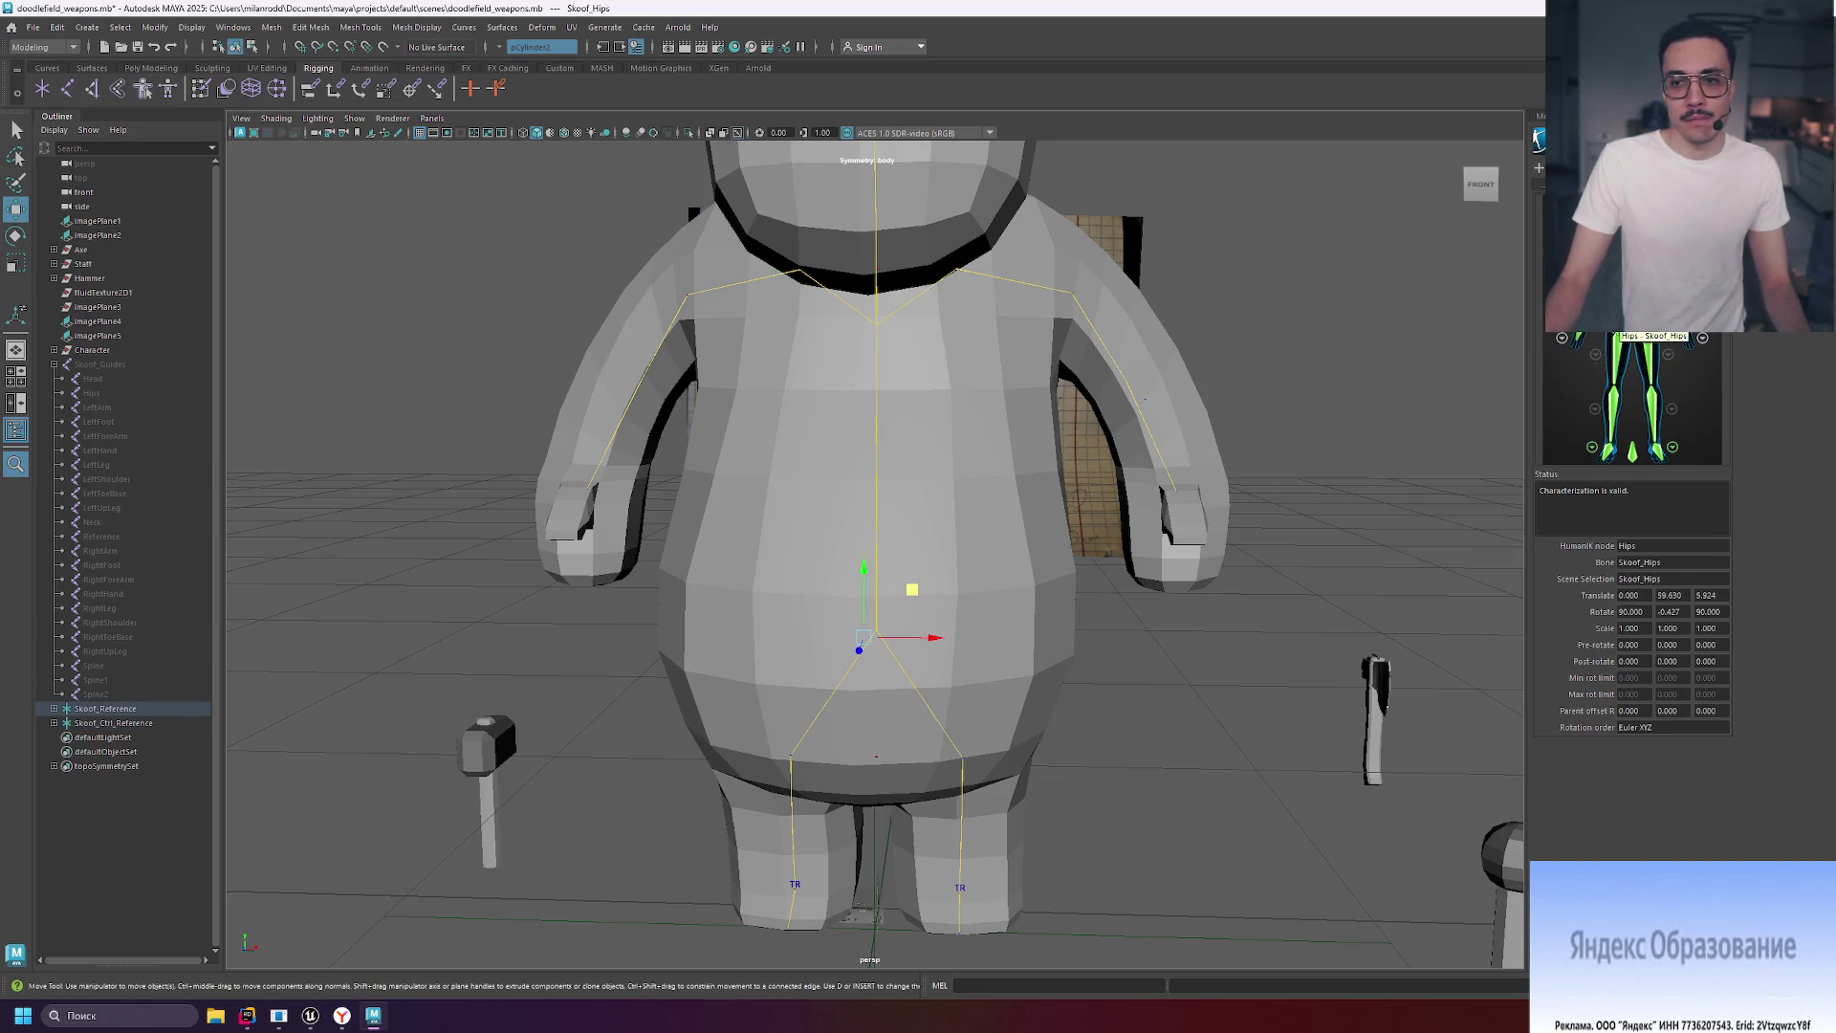
pyautogui.moveTo(930, 590)
pyautogui.mouseDown()
pyautogui.moveTo(909, 574)
pyautogui.moveTo(893, 606)
pyautogui.moveTo(991, 574)
pyautogui.moveTo(866, 625)
pyautogui.moveTo(940, 557)
pyautogui.moveTo(965, 631)
pyautogui.moveTo(863, 536)
pyautogui.moveTo(985, 542)
pyautogui.moveTo(1004, 513)
pyautogui.moveTo(898, 554)
pyautogui.moveTo(972, 504)
pyautogui.moveTo(1012, 504)
pyautogui.mouseUp()
pyautogui.scroll(-5, 1147, 674)
pyautogui.click(1242, 483)
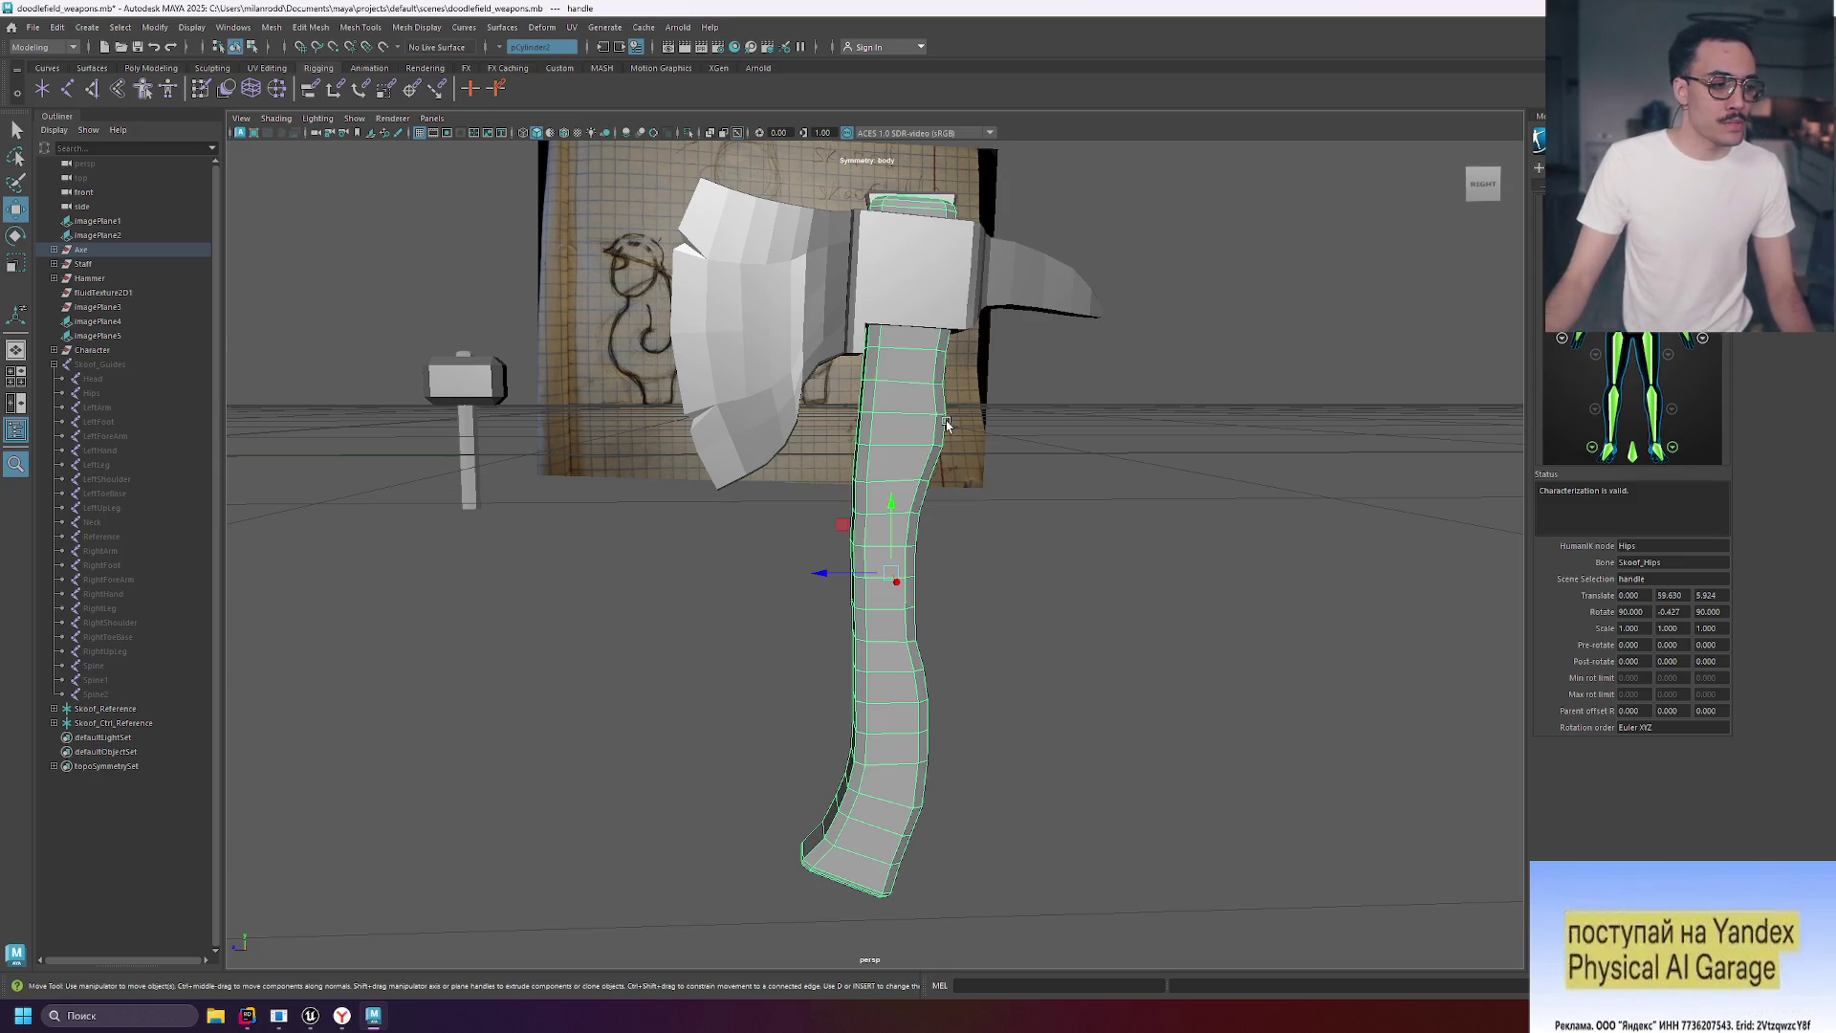
# Switch the axe handle to edge, then face editing, and select a face below the blade.
pyautogui.moveTo(1153, 502)
pyautogui.keyDown('alt'); pyautogui.mouseDown()
pyautogui.moveTo(885, 402)
pyautogui.moveTo(912, 358)
pyautogui.mouseUp(); pyautogui.keyUp('alt')
pyautogui.scroll(-5, 1079, 478)
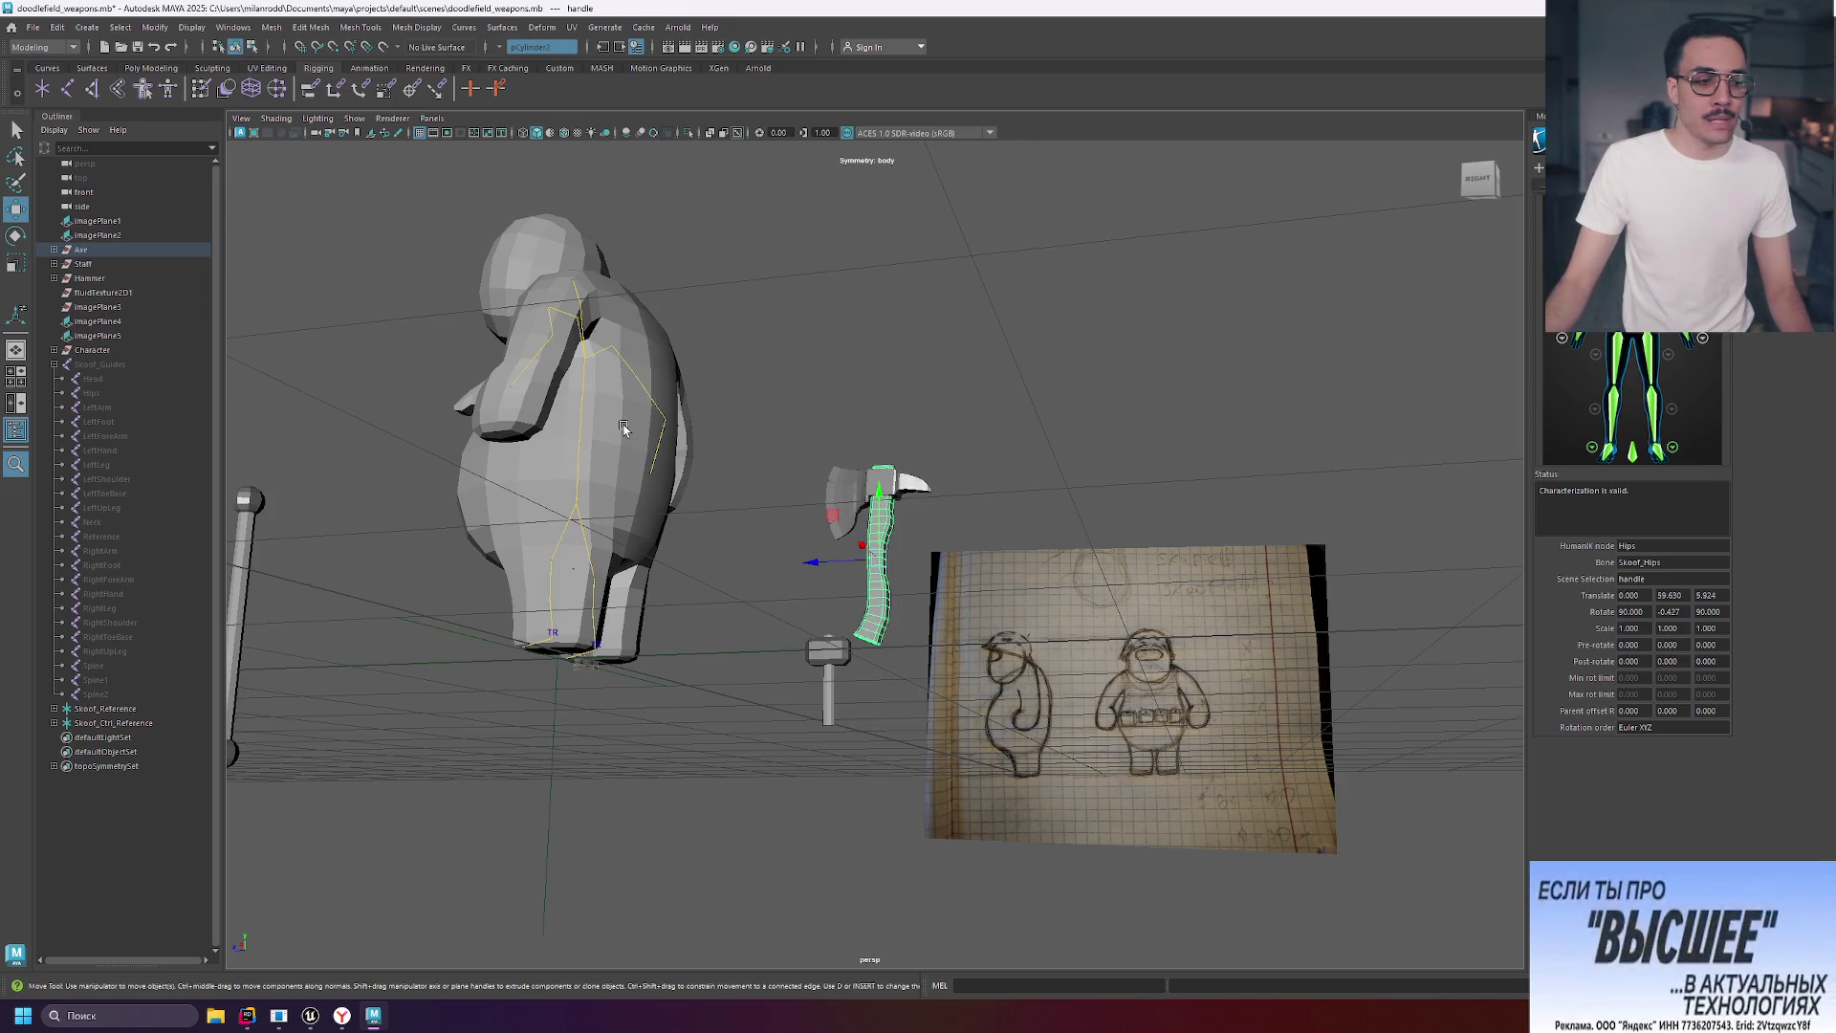
pyautogui.scroll(10, 932, 508)
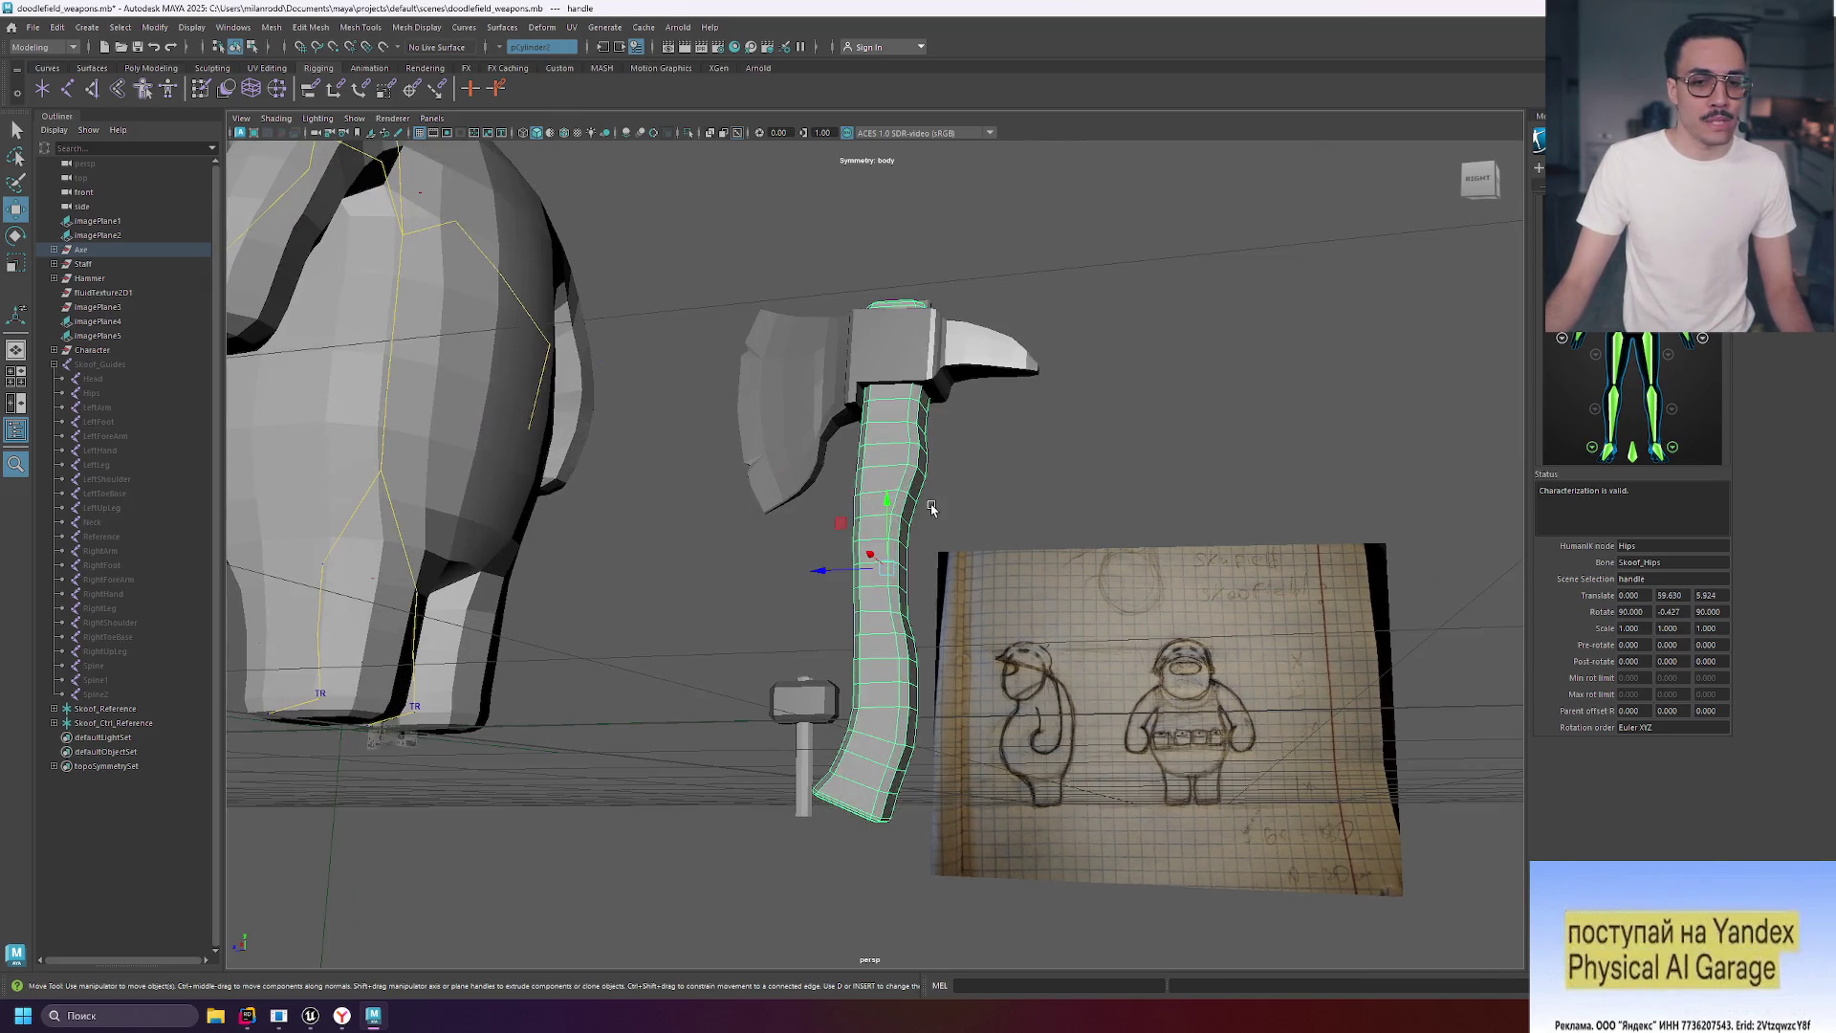
pyautogui.scroll(-5, 932, 508)
pyautogui.rightClick(933, 508)
pyautogui.click(933, 467)
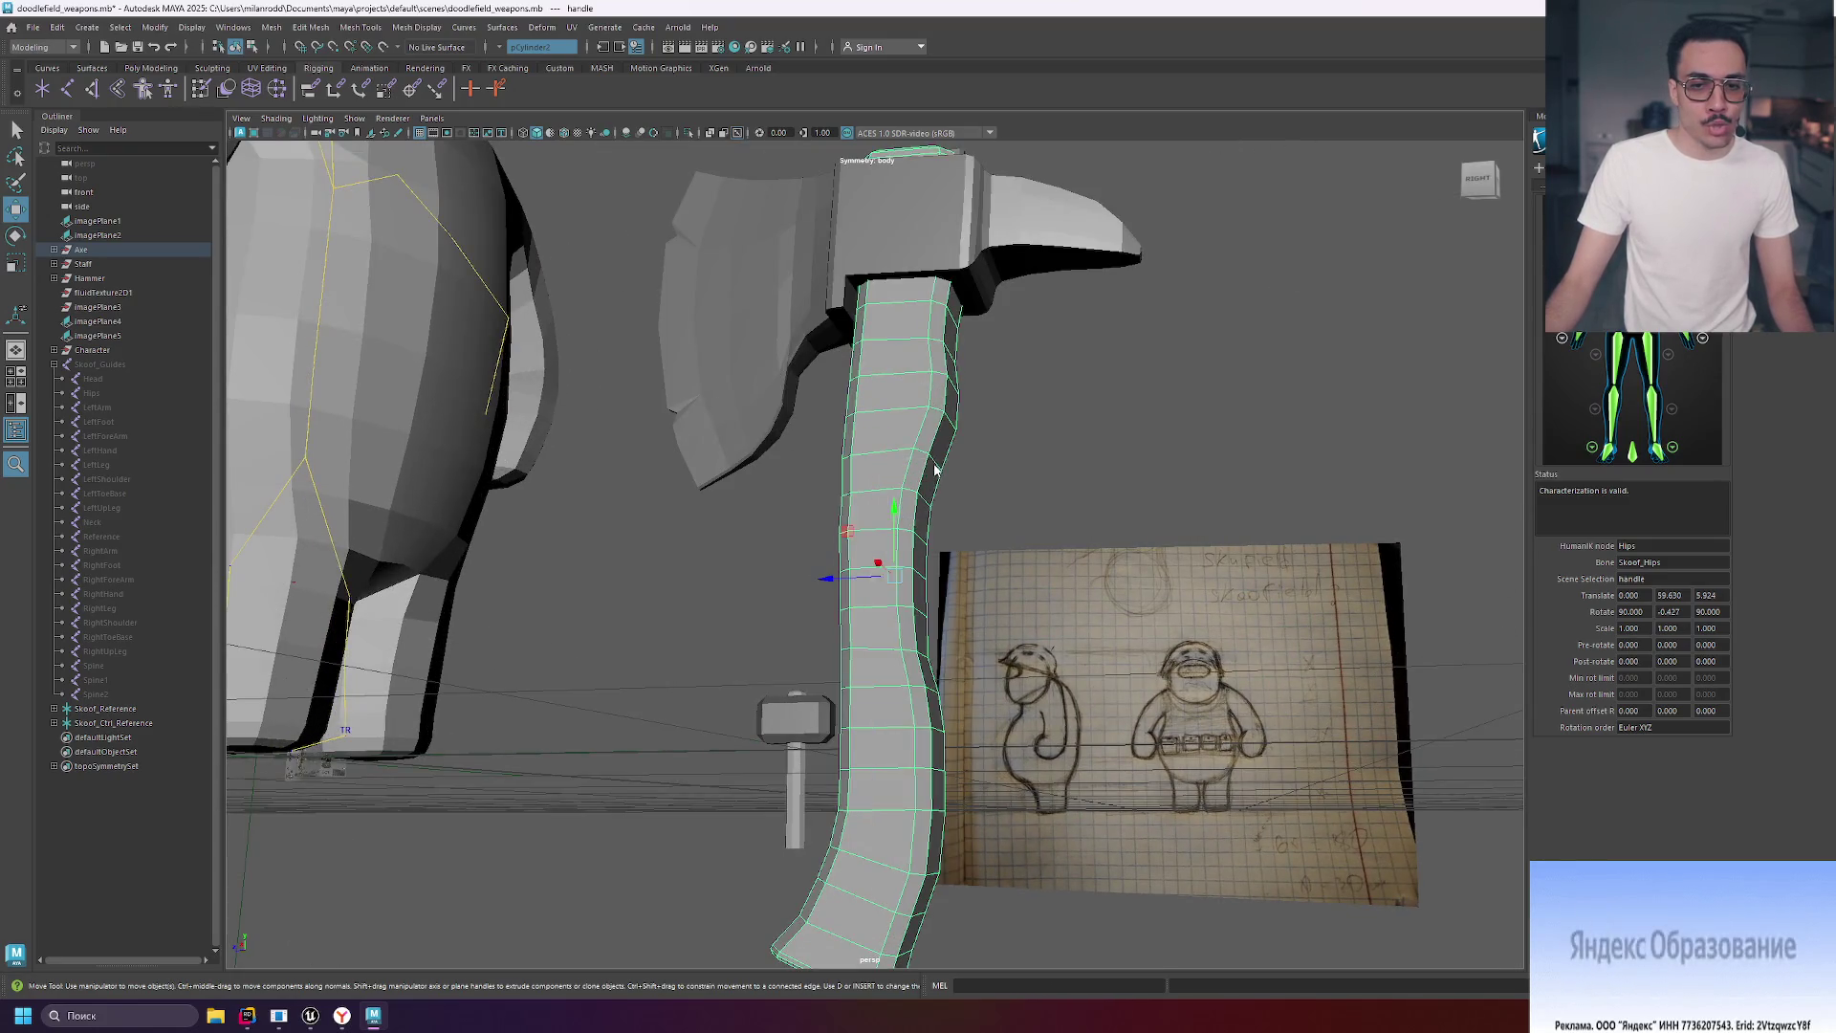
pyautogui.moveTo(902, 449)
pyautogui.keyDown('alt'); pyautogui.mouseDown()
pyautogui.moveTo(1107, 442)
pyautogui.moveTo(837, 474)
pyautogui.moveTo(920, 486)
pyautogui.mouseUp(); pyautogui.keyUp('alt')
pyautogui.press('e')
pyautogui.press('r')
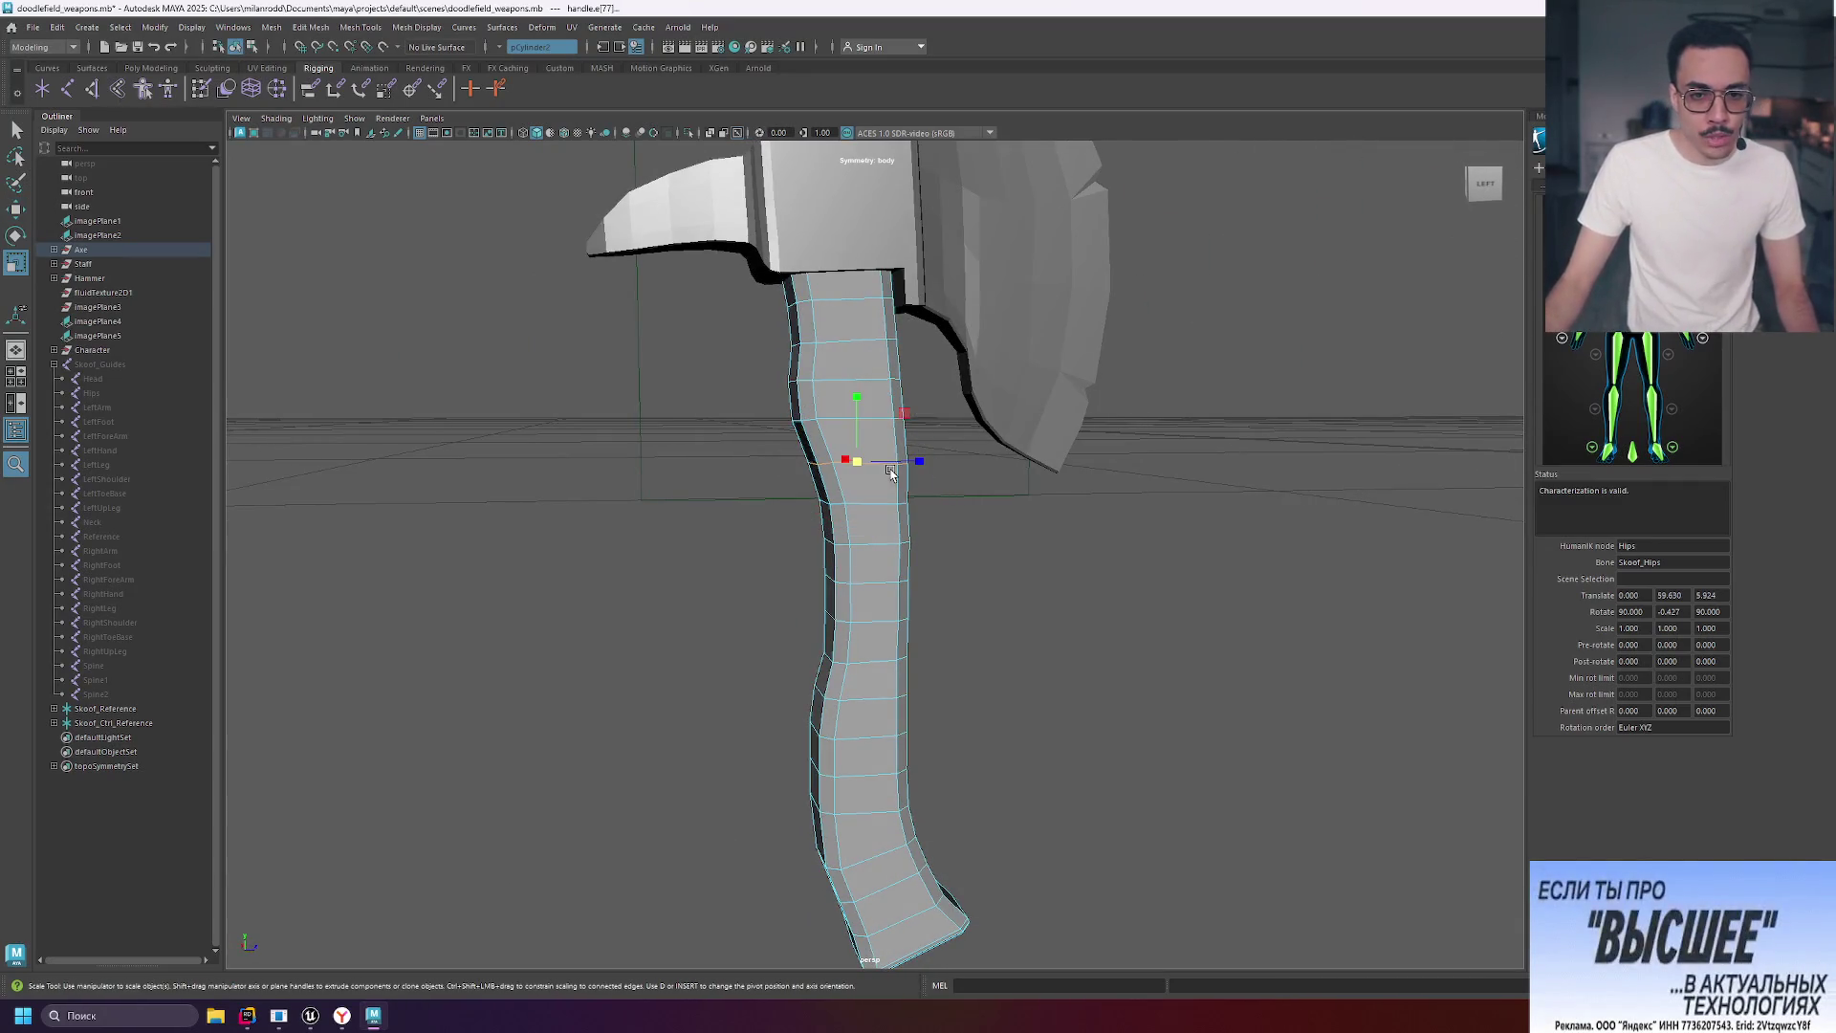
pyautogui.keyDown('alt'); pyautogui.moveTo(1065, 462); pyautogui.dragTo(901, 512); pyautogui.keyUp('alt')
pyautogui.rightClick(851, 497)
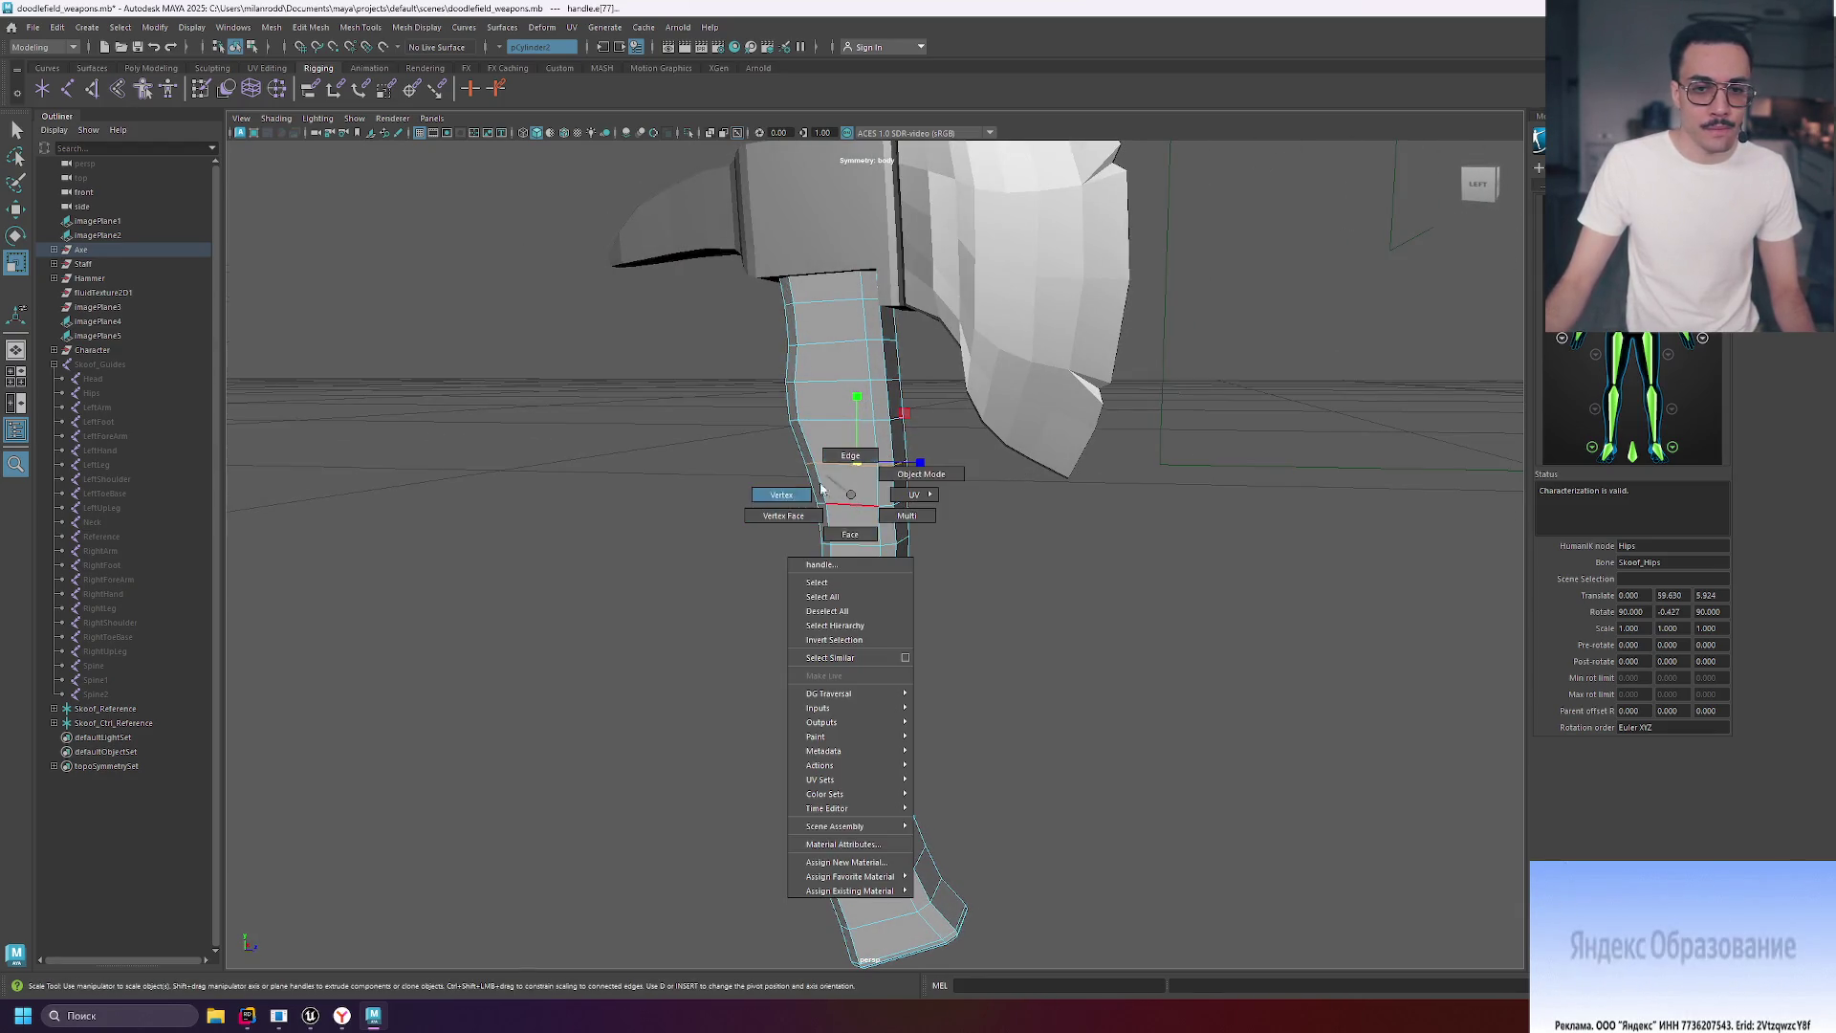
pyautogui.click(850, 533)
pyautogui.doubleClick(861, 538)
pyautogui.click(833, 517)
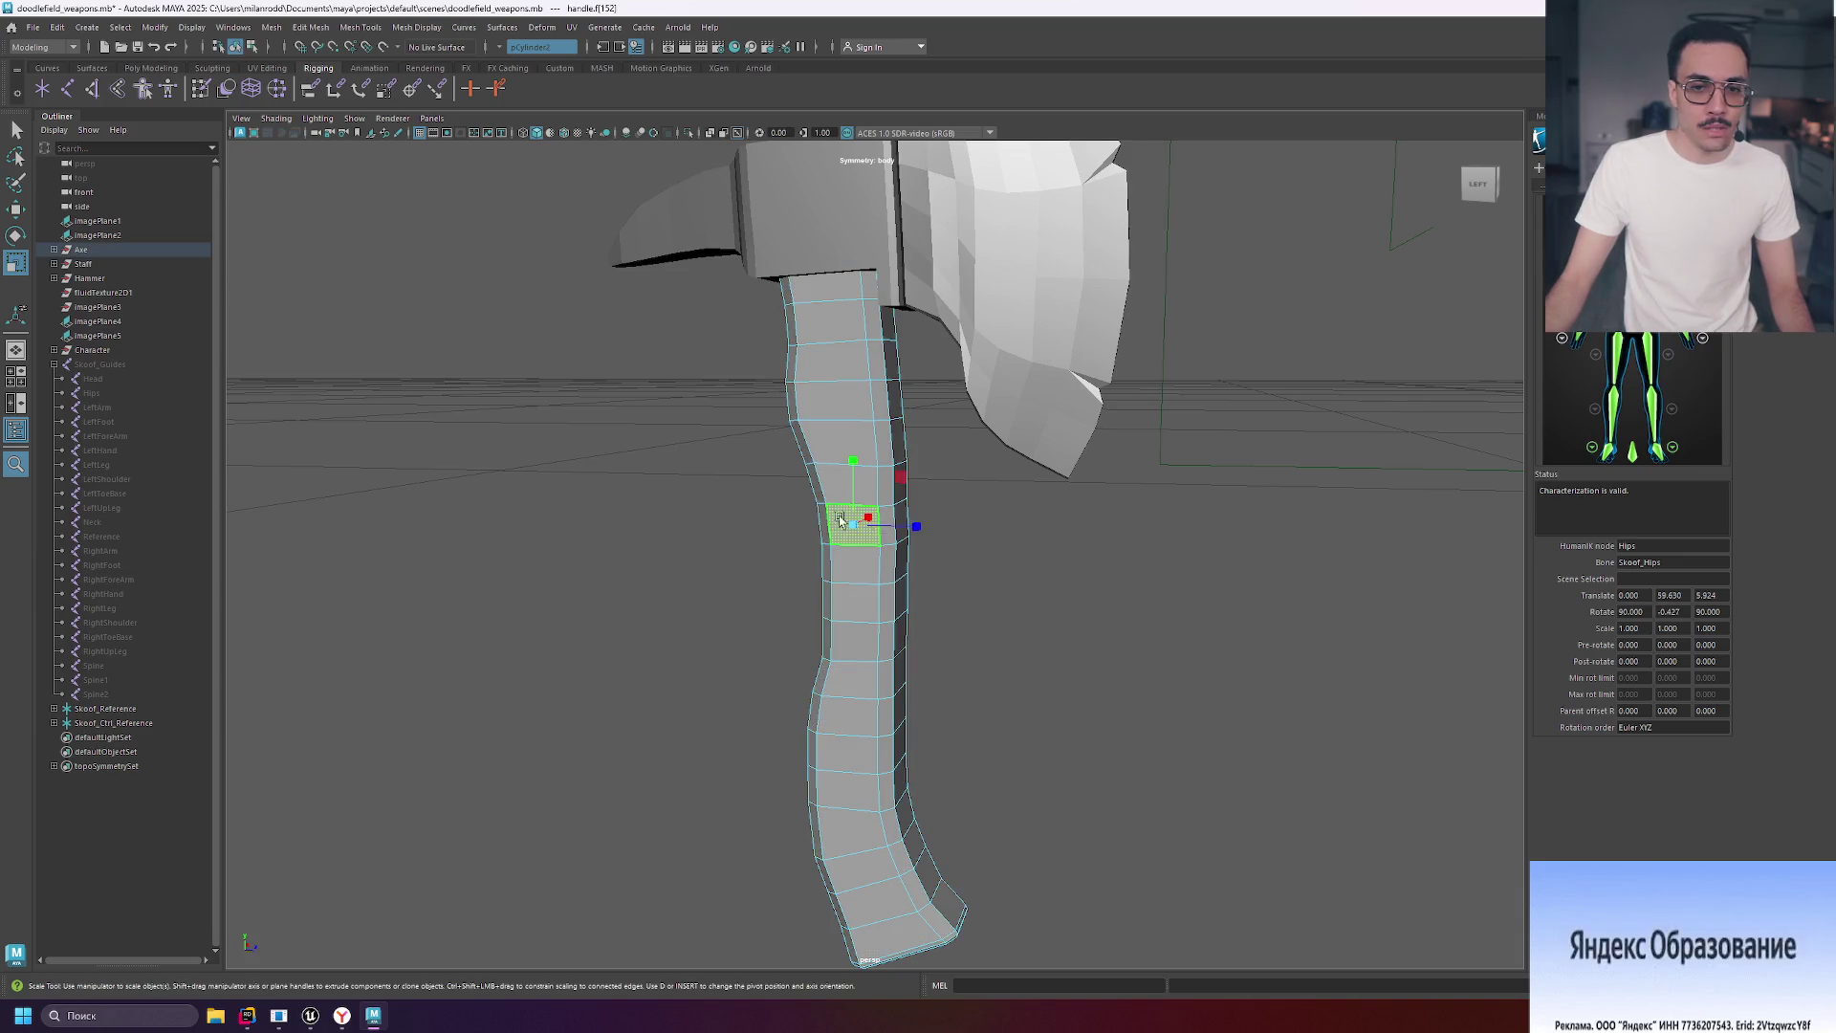
# Scale the handle's face loop outward into a wide box guard, then collapse Skoof_Guides.
pyautogui.moveTo(1098, 536)
pyautogui.keyDown('alt'); pyautogui.mouseDown()
pyautogui.moveTo(860, 535)
pyautogui.moveTo(1164, 550)
pyautogui.mouseUp(); pyautogui.keyUp('alt')
pyautogui.click(854, 541)
pyautogui.click(854, 541)
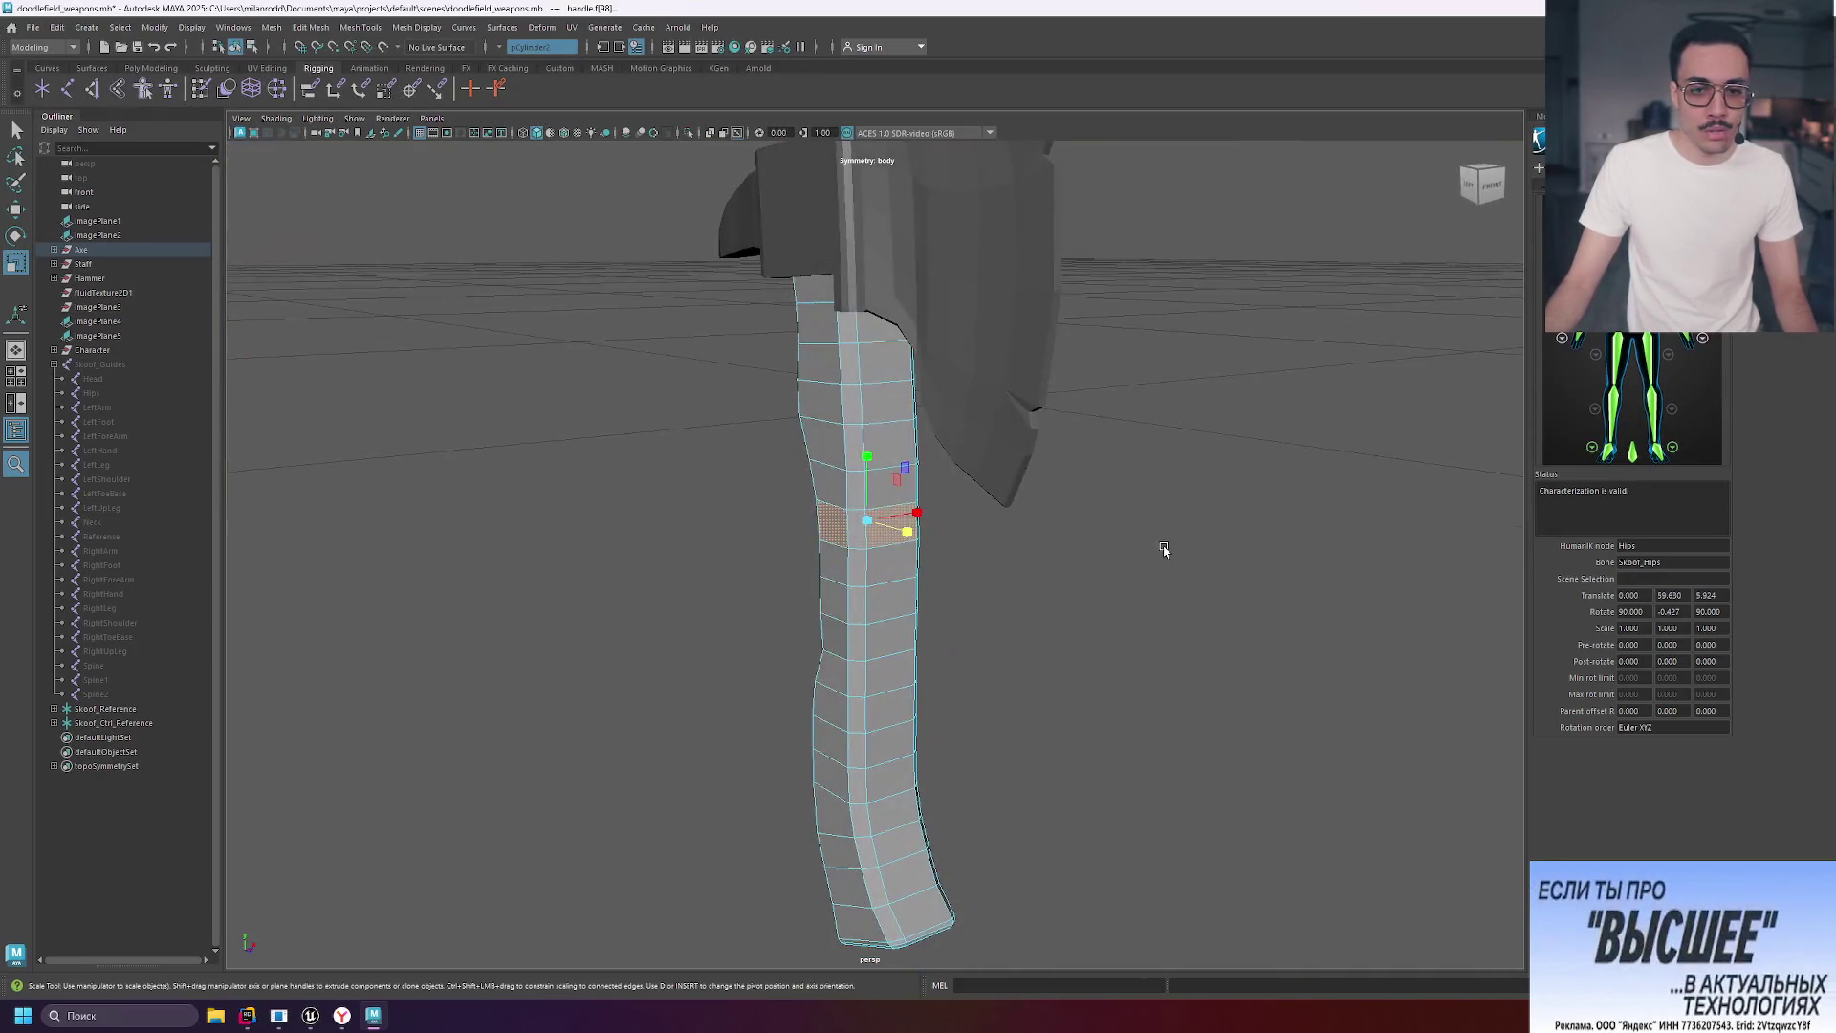
pyautogui.click(1056, 552)
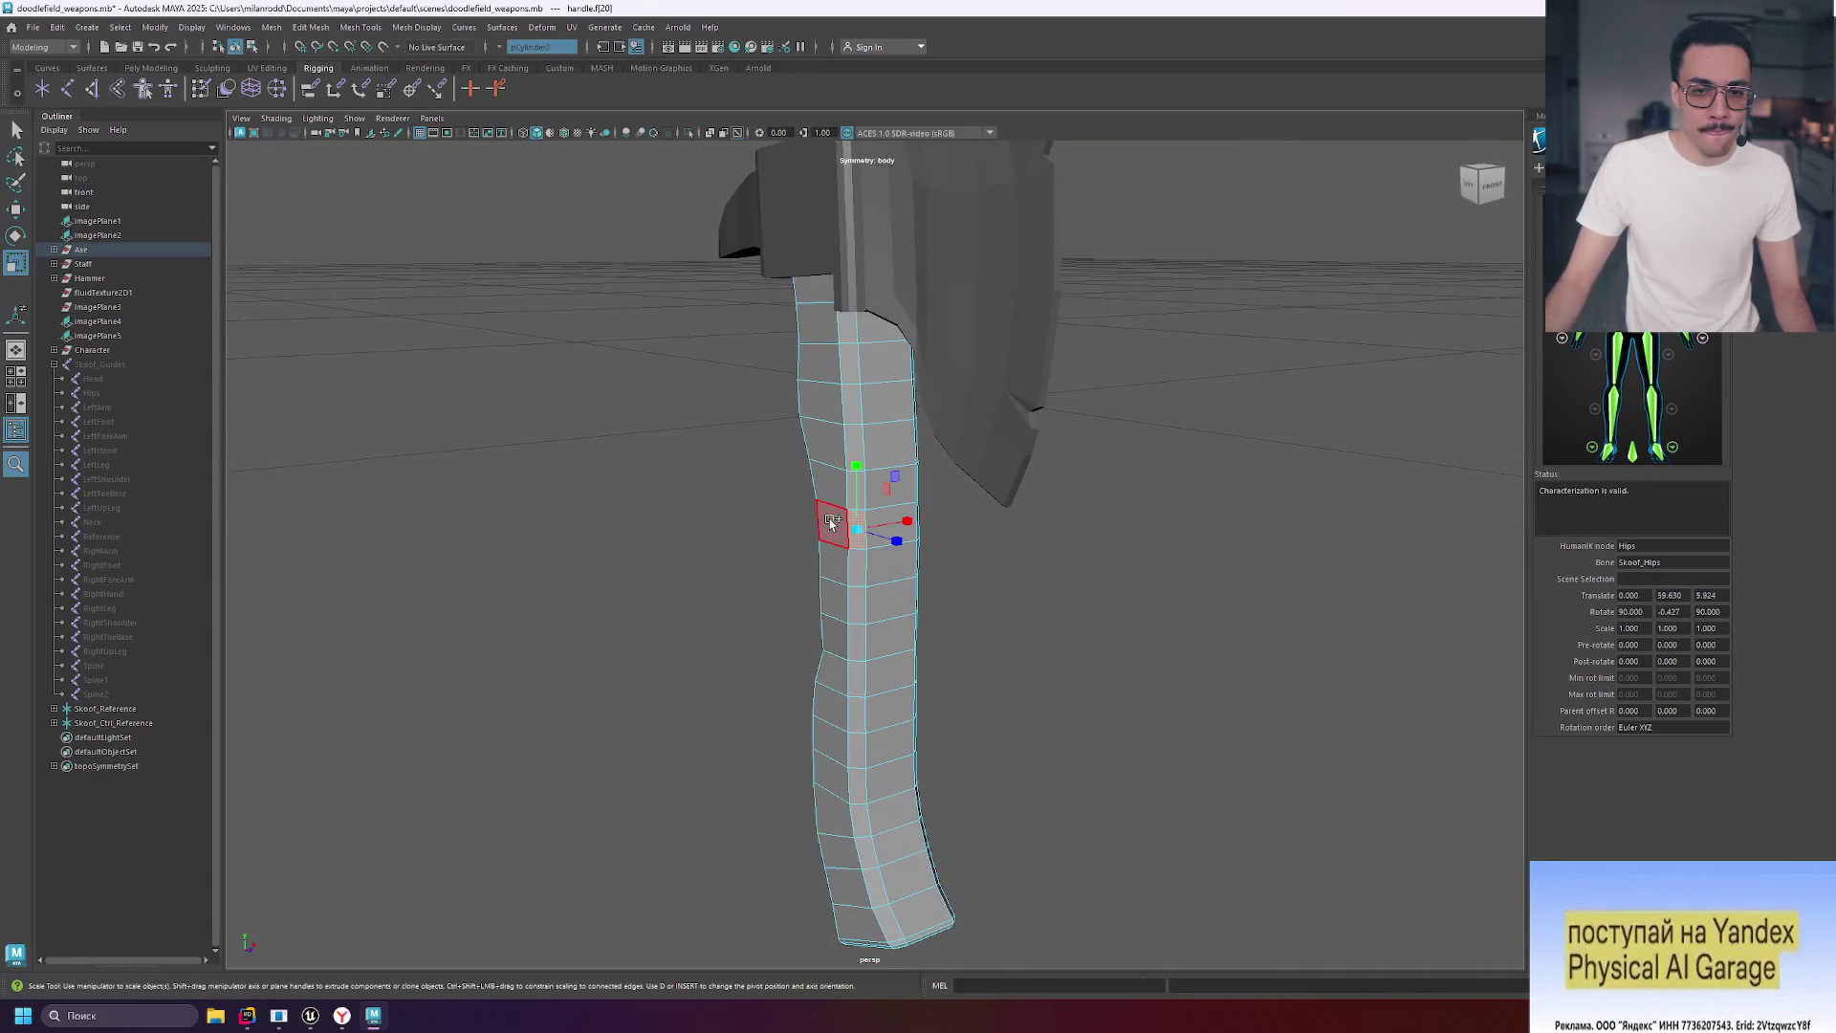
pyautogui.keyDown('alt'); pyautogui.moveTo(1164, 564); pyautogui.dragTo(1054, 555); pyautogui.keyUp('alt')
pyautogui.moveTo(878, 523); pyautogui.dragTo(1189, 524)
pyautogui.click(1209, 505)
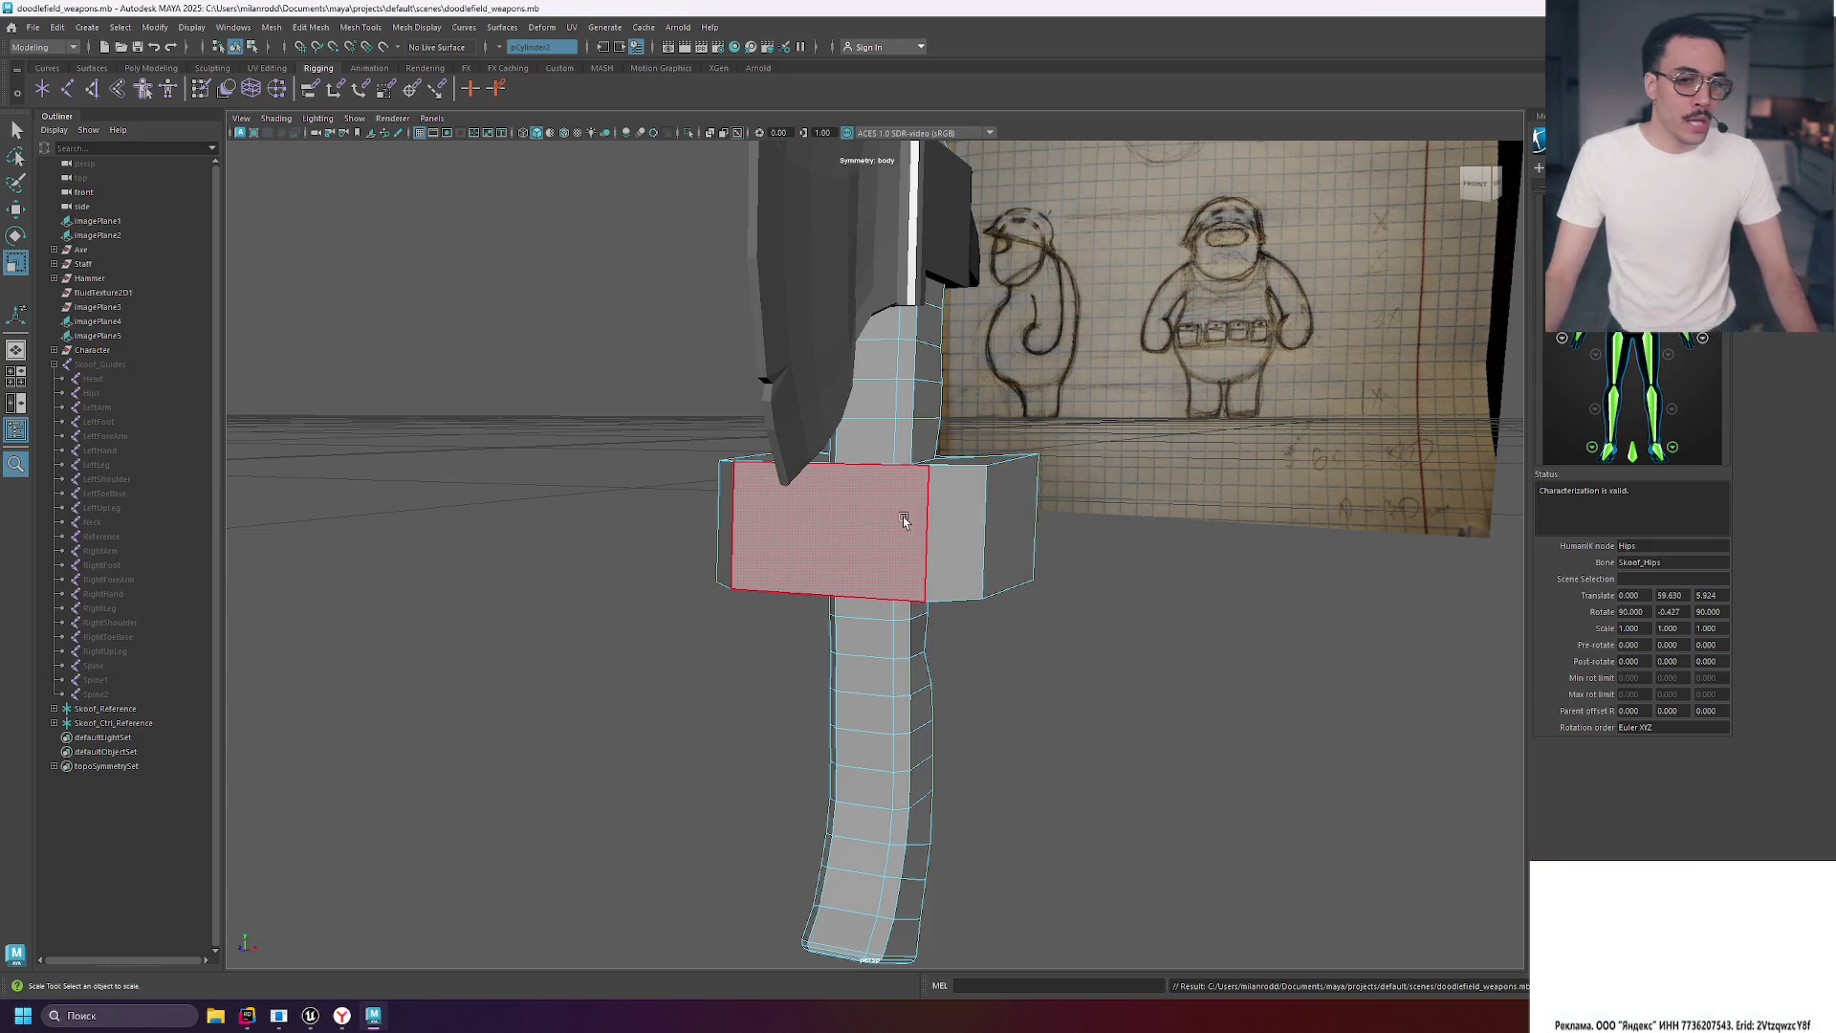
pyautogui.scroll(-5, 799, 521)
pyautogui.click(55, 365)
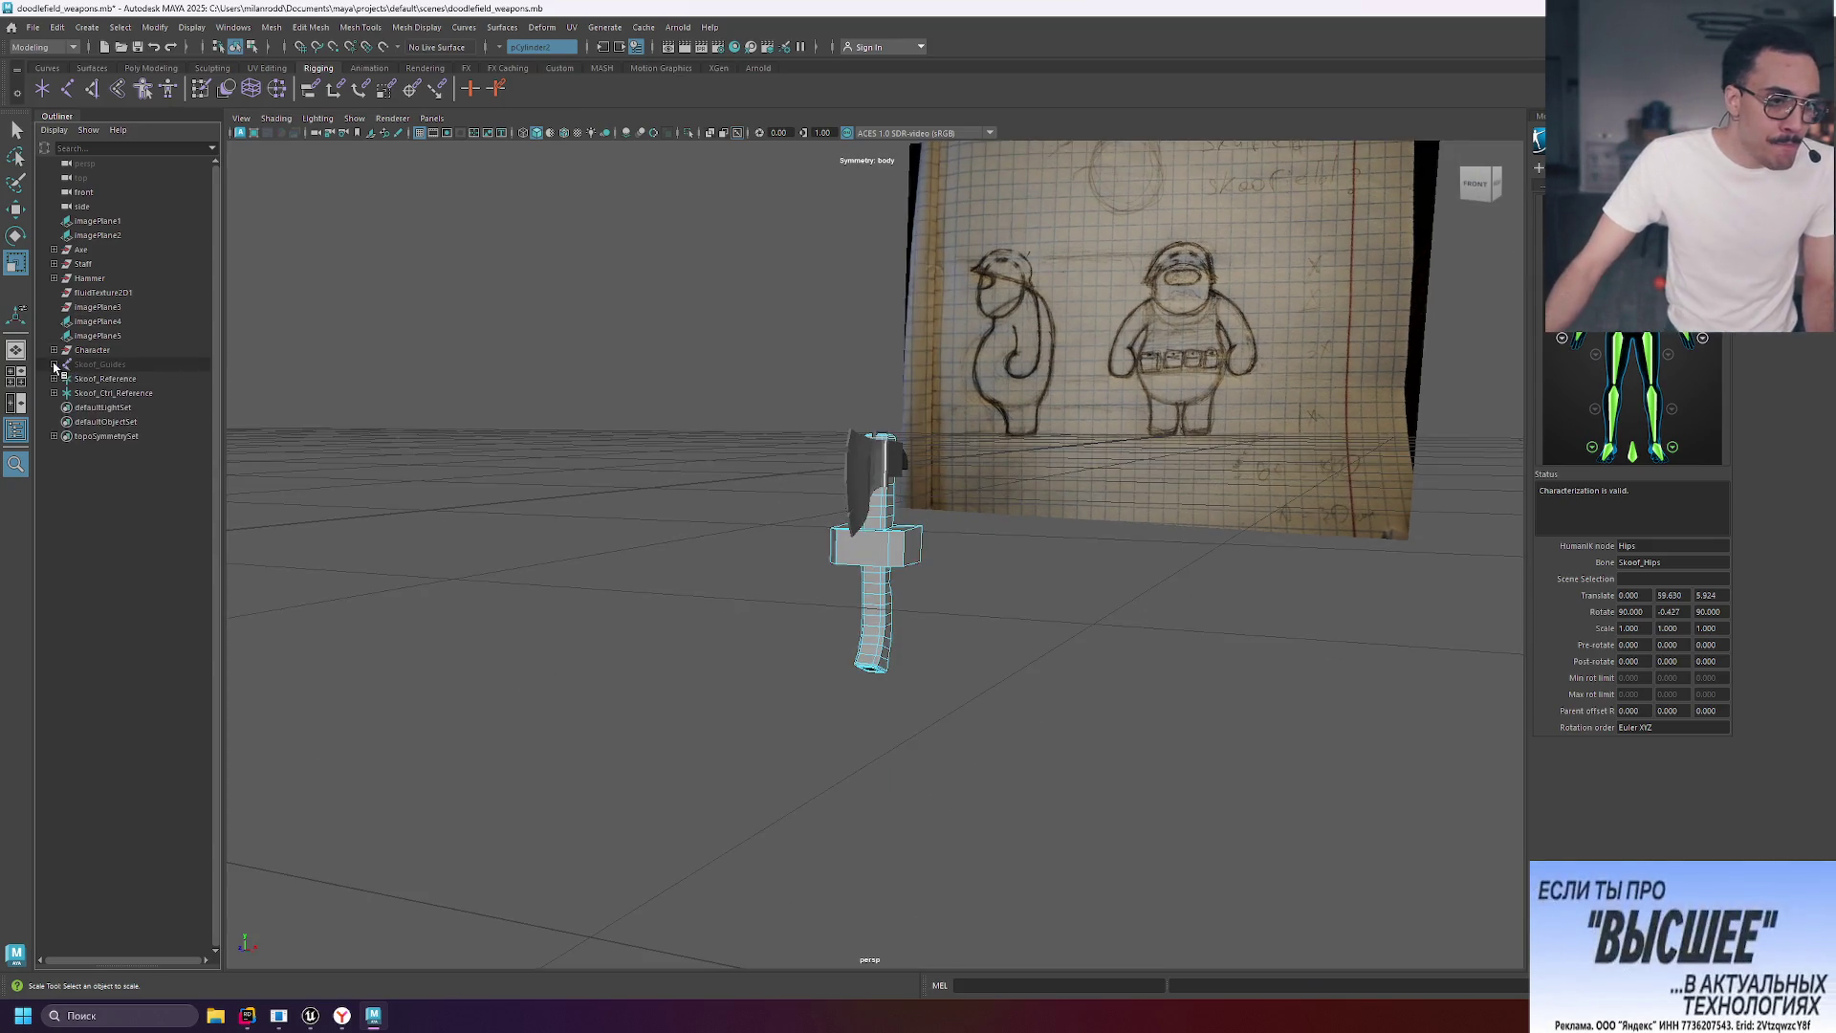
# Export the Axe mesh to FBX through File > Game Exporter and dismiss the success message.
pyautogui.click(80, 249)
pyautogui.click(33, 27)
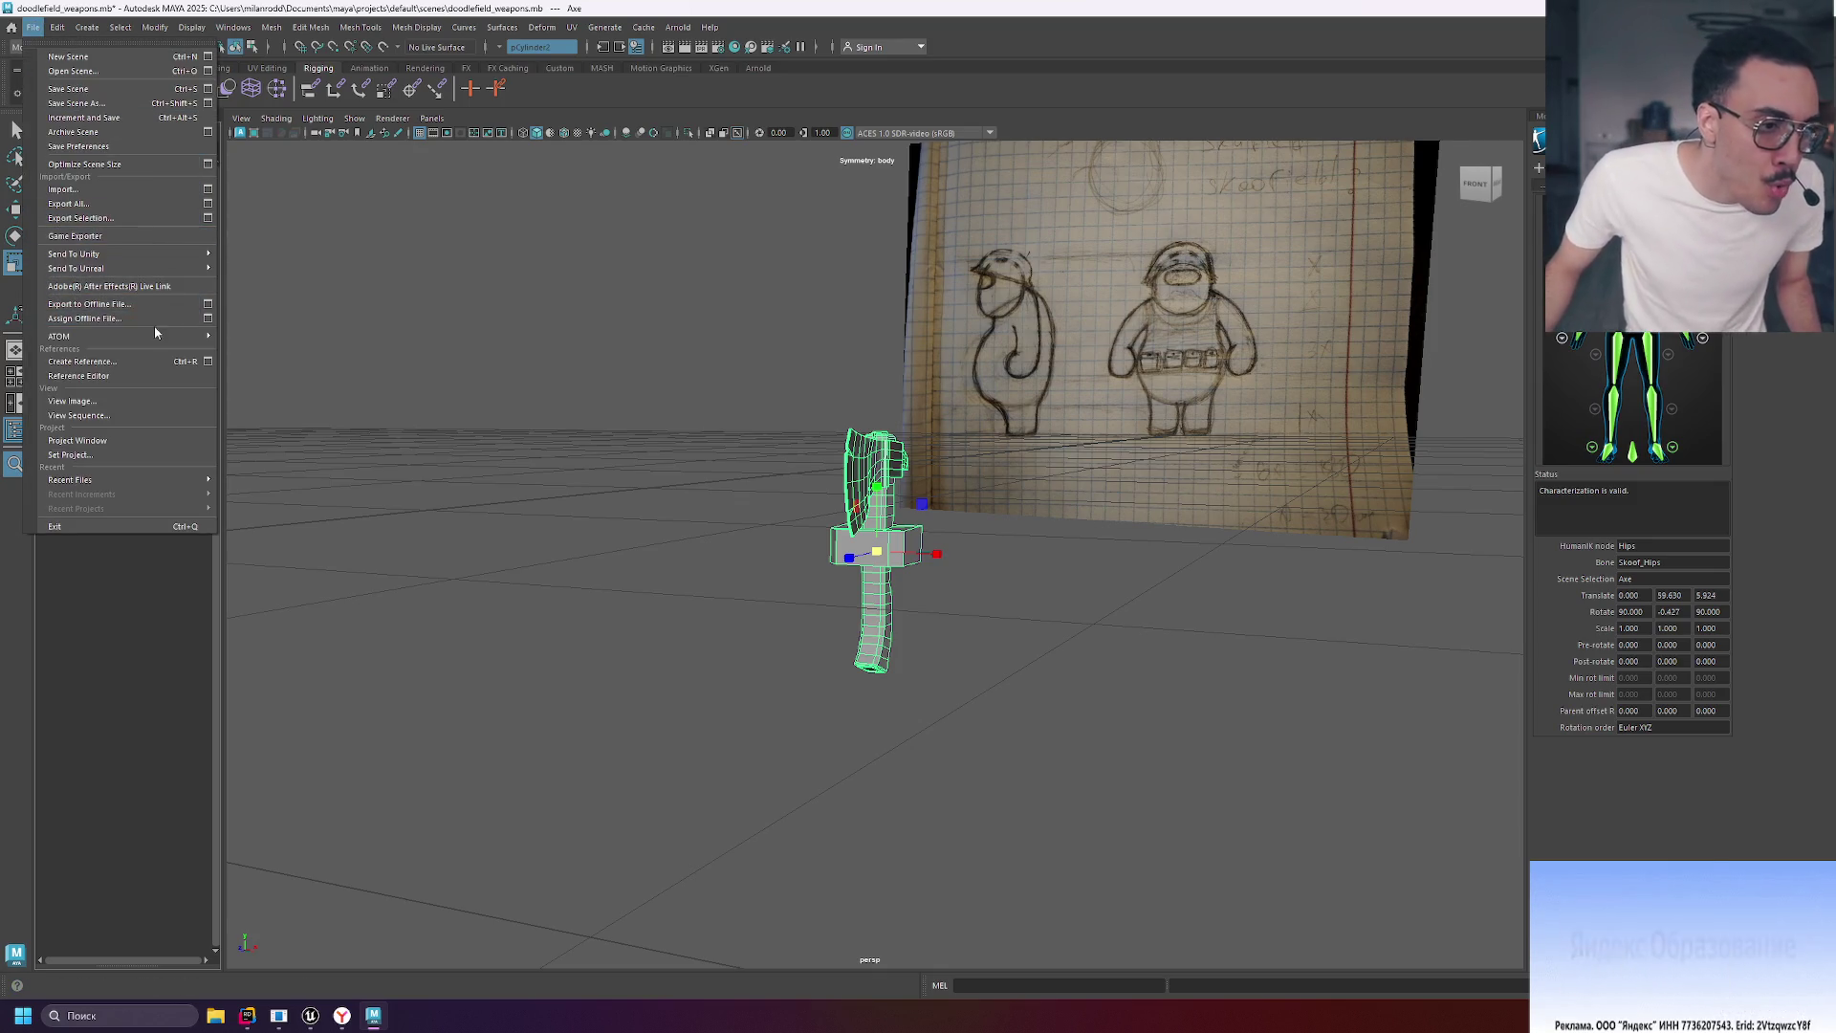
pyautogui.click(126, 237)
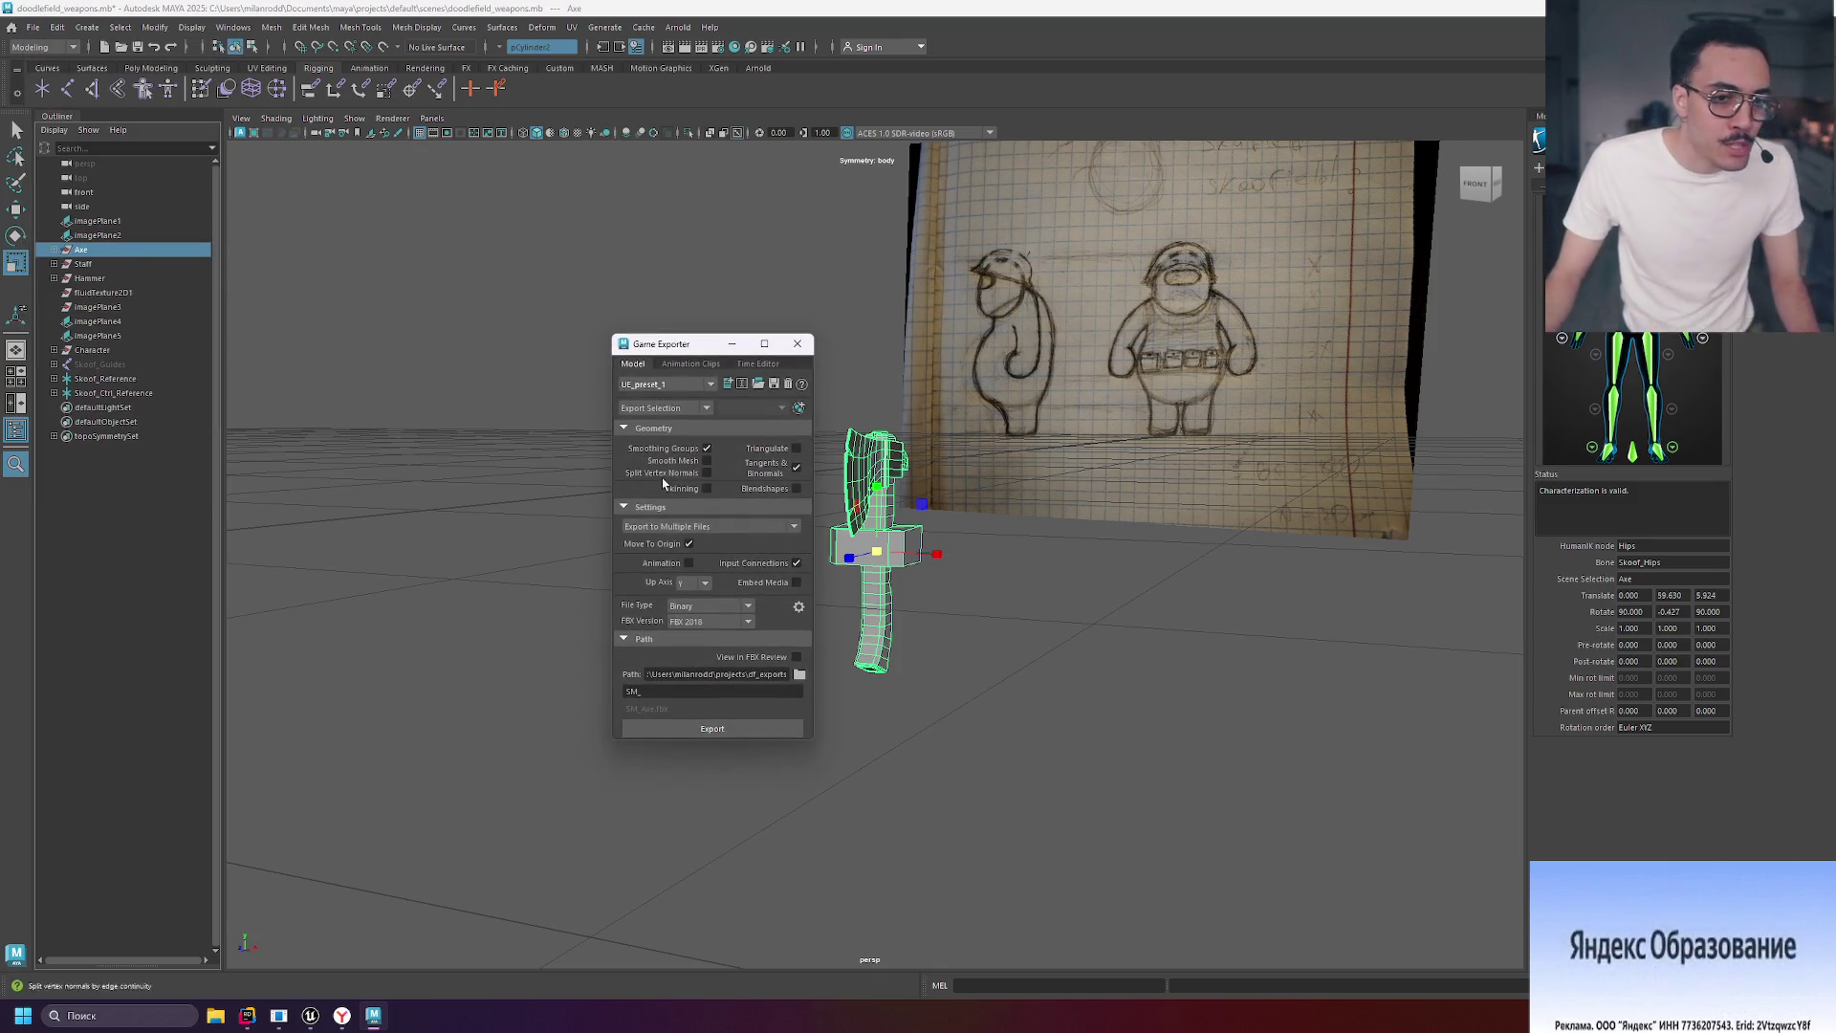
pyautogui.click(710, 730)
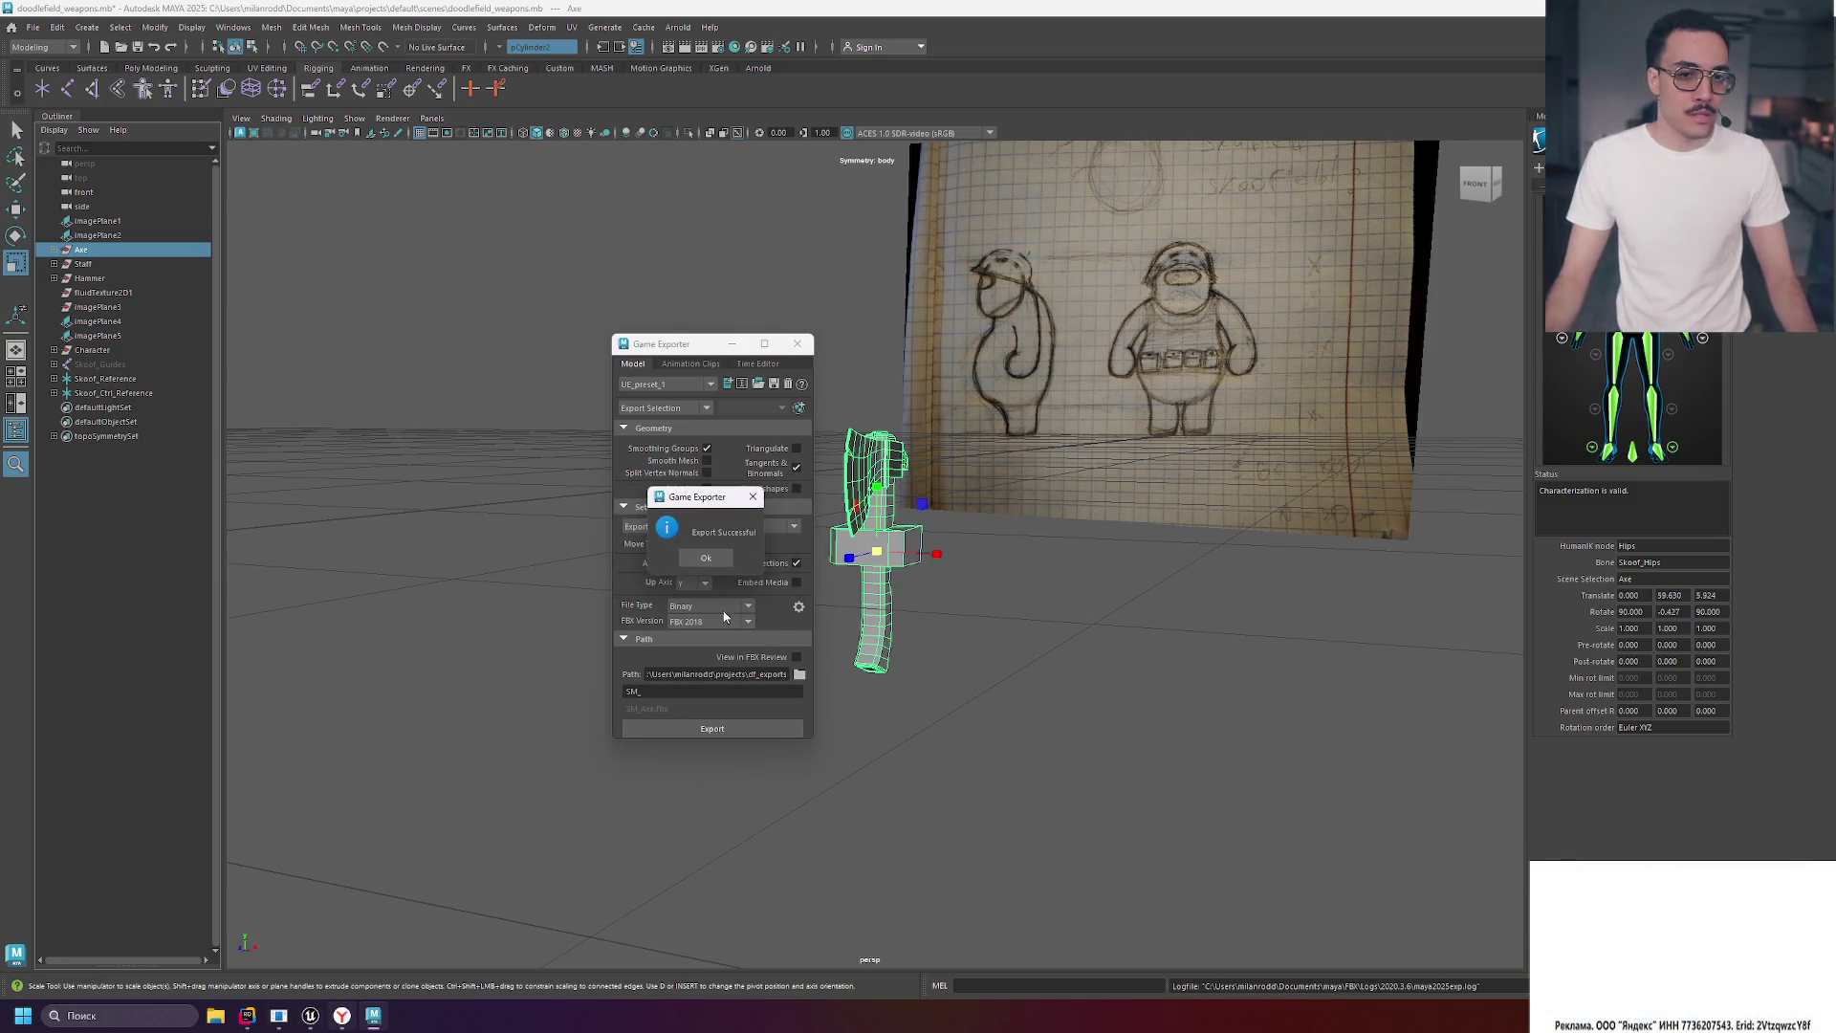
pyautogui.click(706, 558)
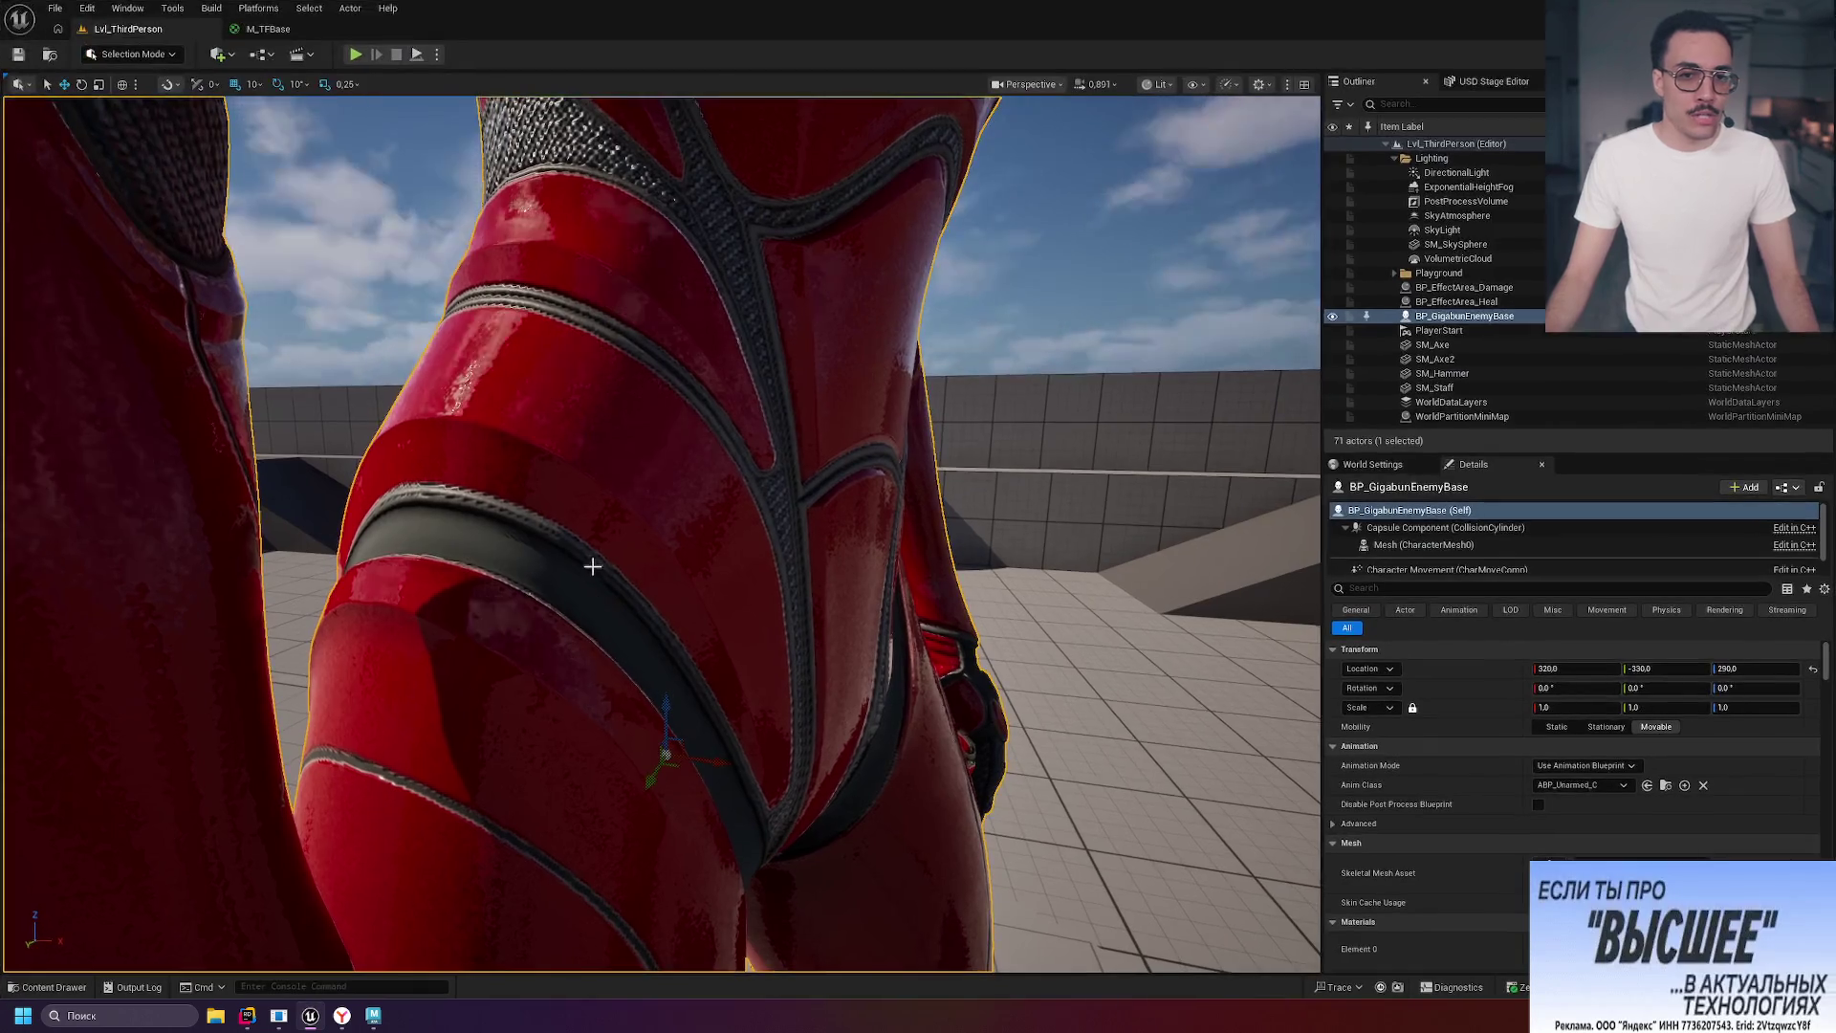
# Frame the SM_Hammer actor, then fly the camera through the level to the axe.
pyautogui.press('f')
pyautogui.click(838, 339)
pyautogui.scroll(-4, 787, 516)
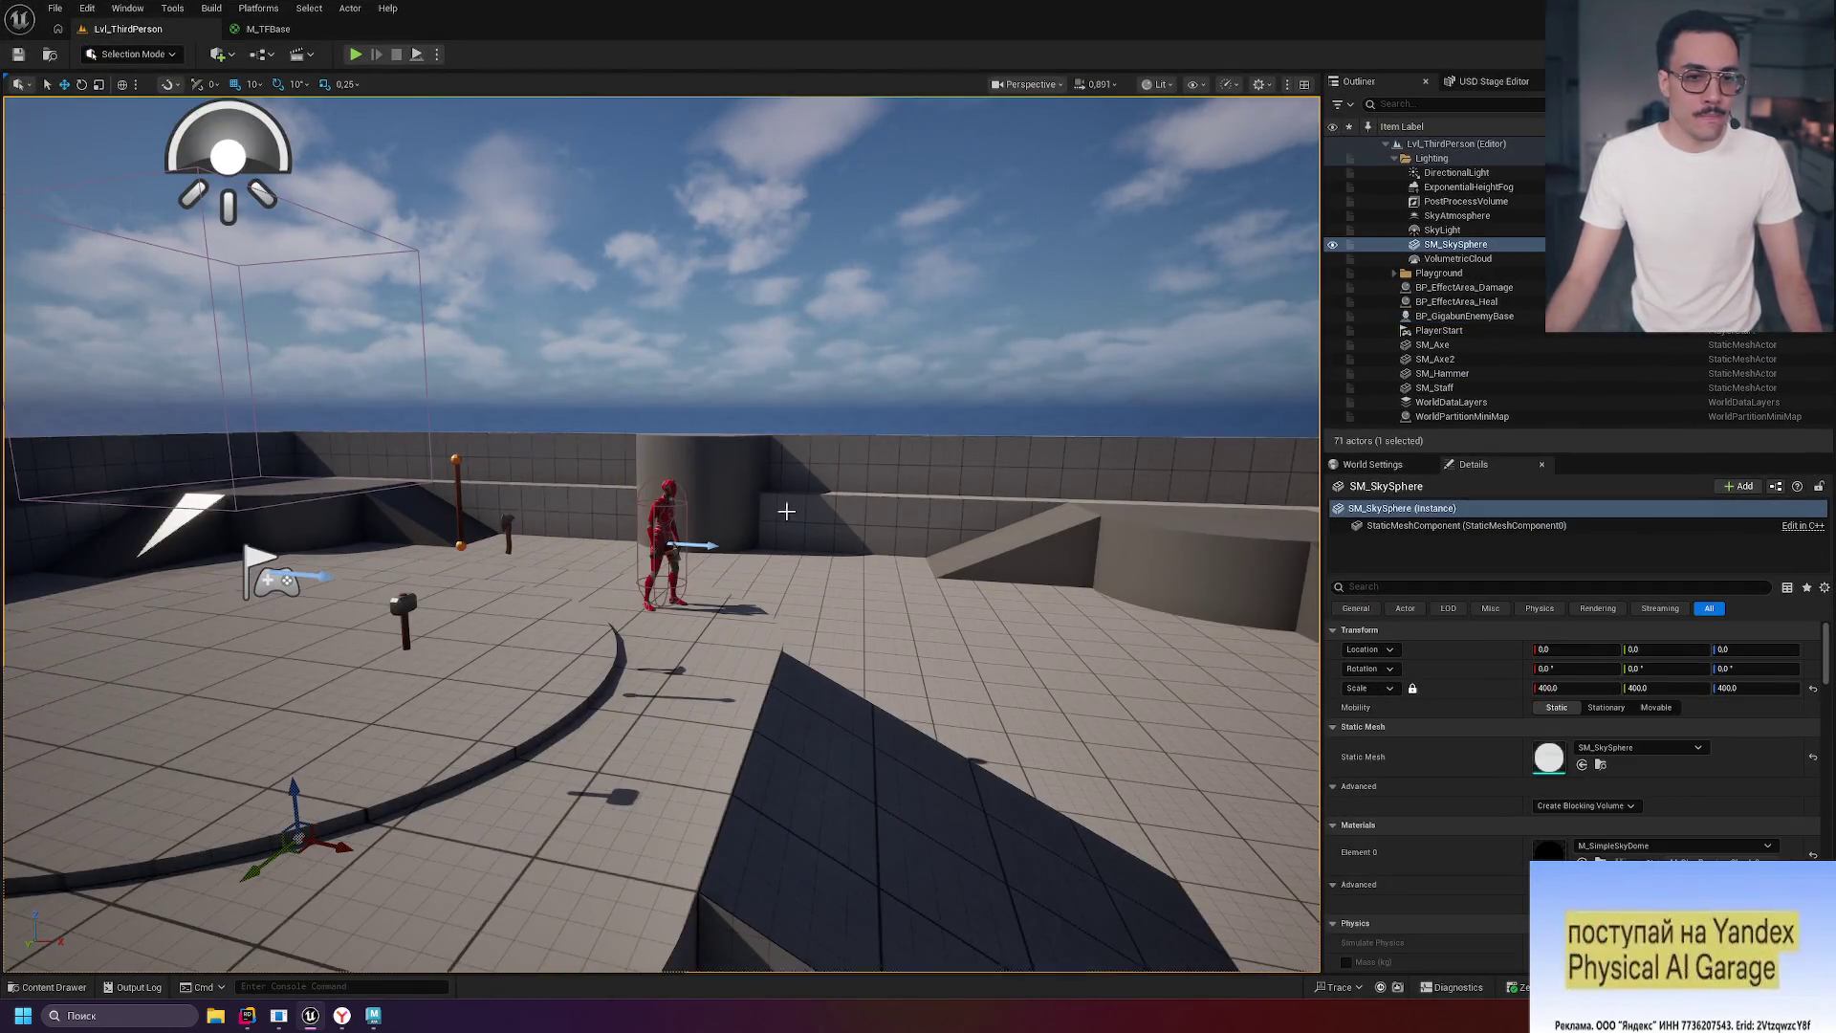
pyautogui.click(409, 625)
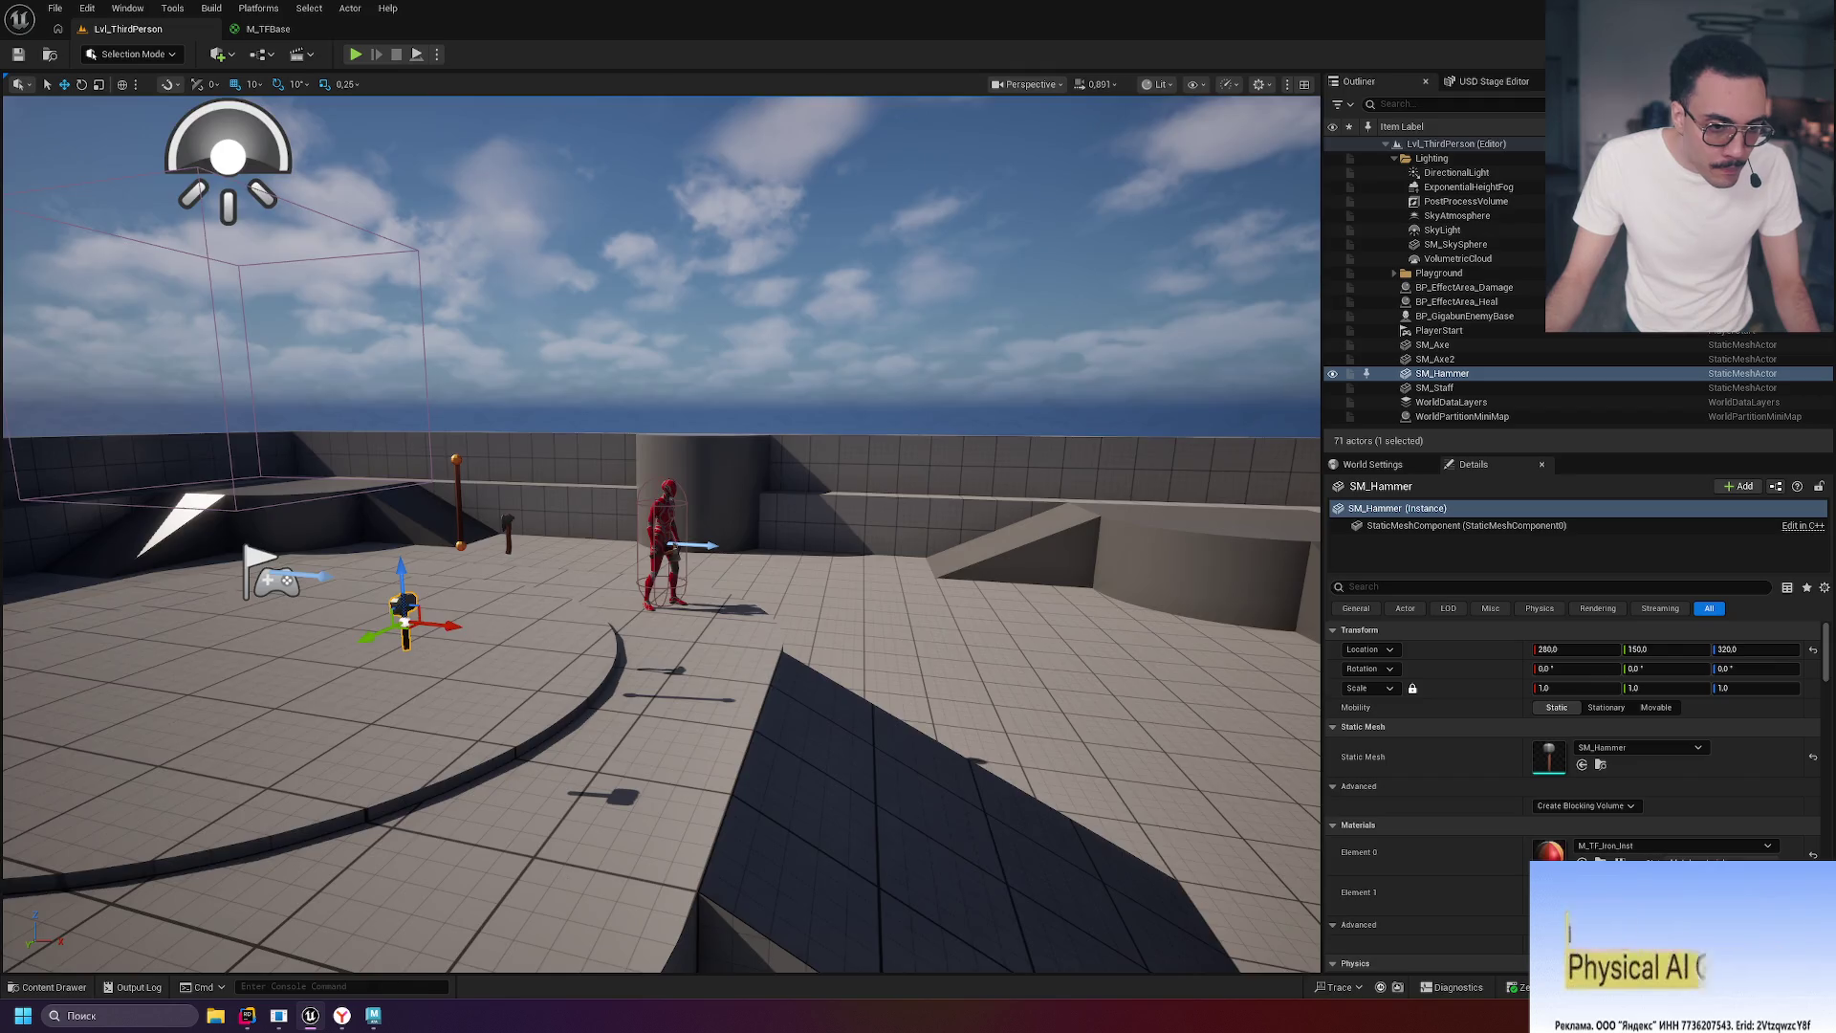
pyautogui.press('f')
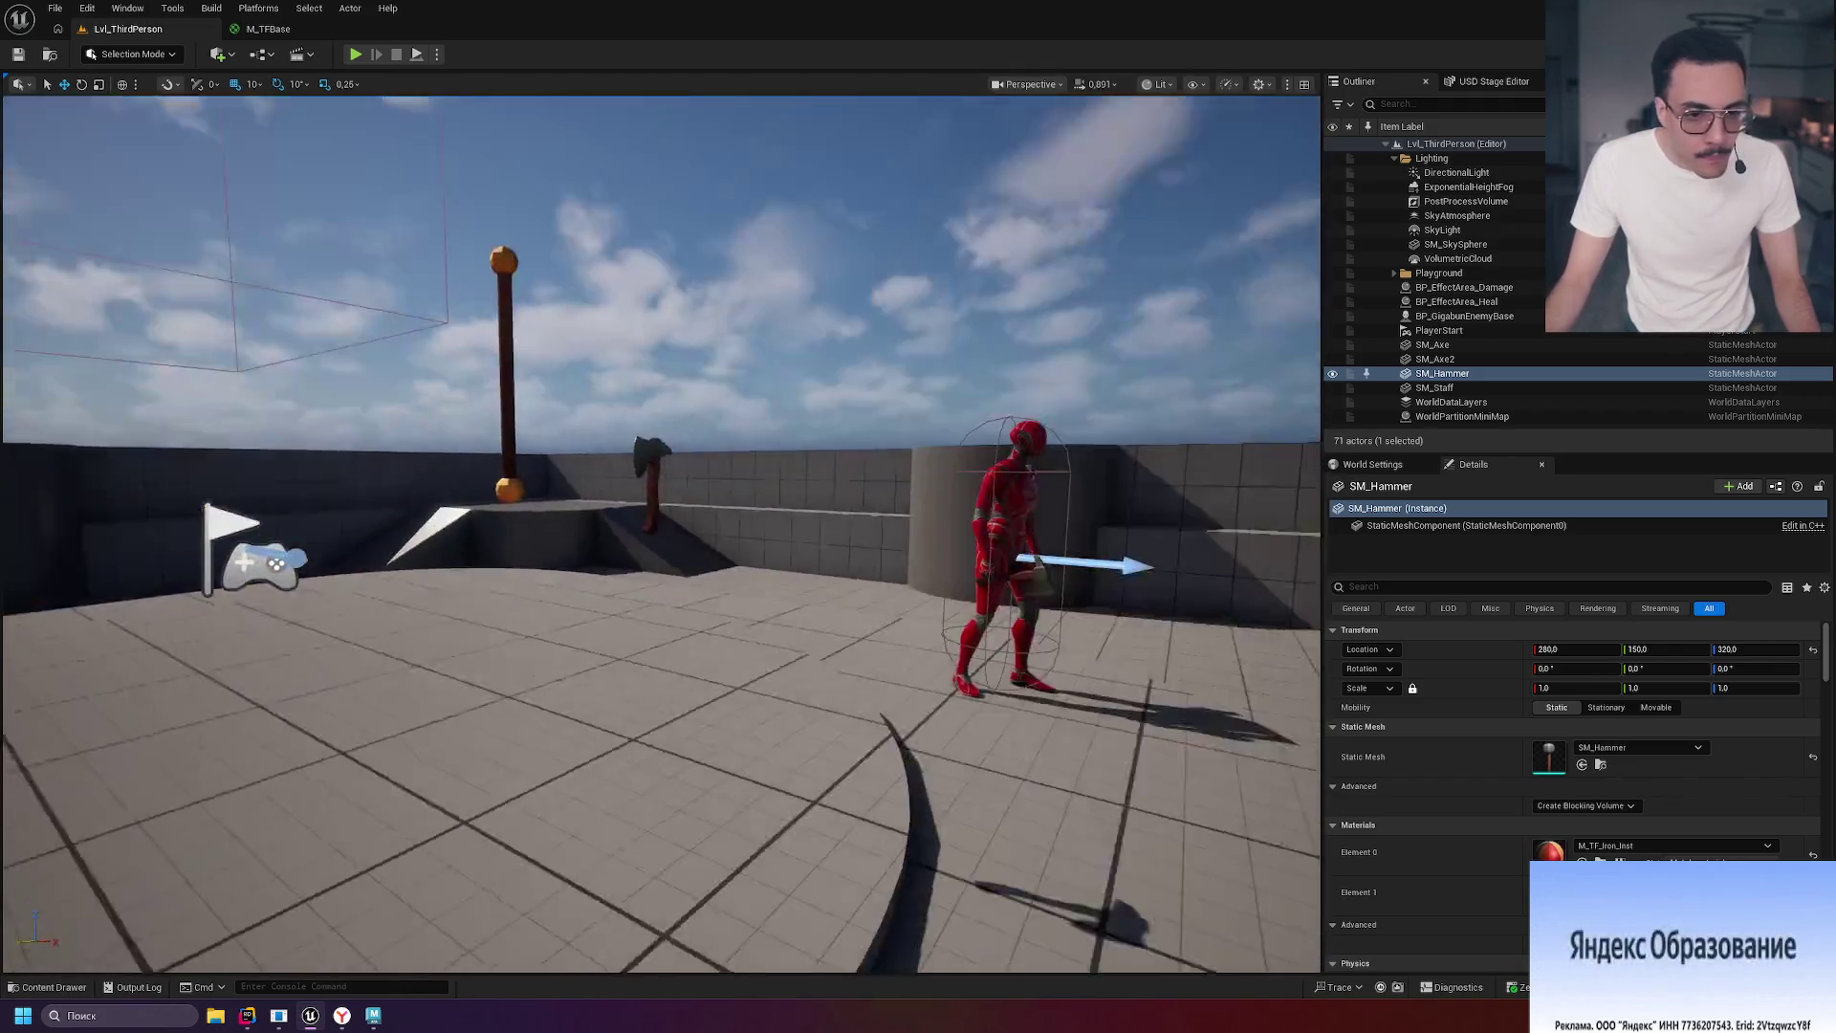
pyautogui.moveTo(730, 568); pyautogui.dragTo(389, 254, button='right')
pyautogui.click(545, 234)
# Reimport SM_Axe from Content > Weapons so the level's axe shows the new guard.
pyautogui.hotkey('ctrl', 'space')
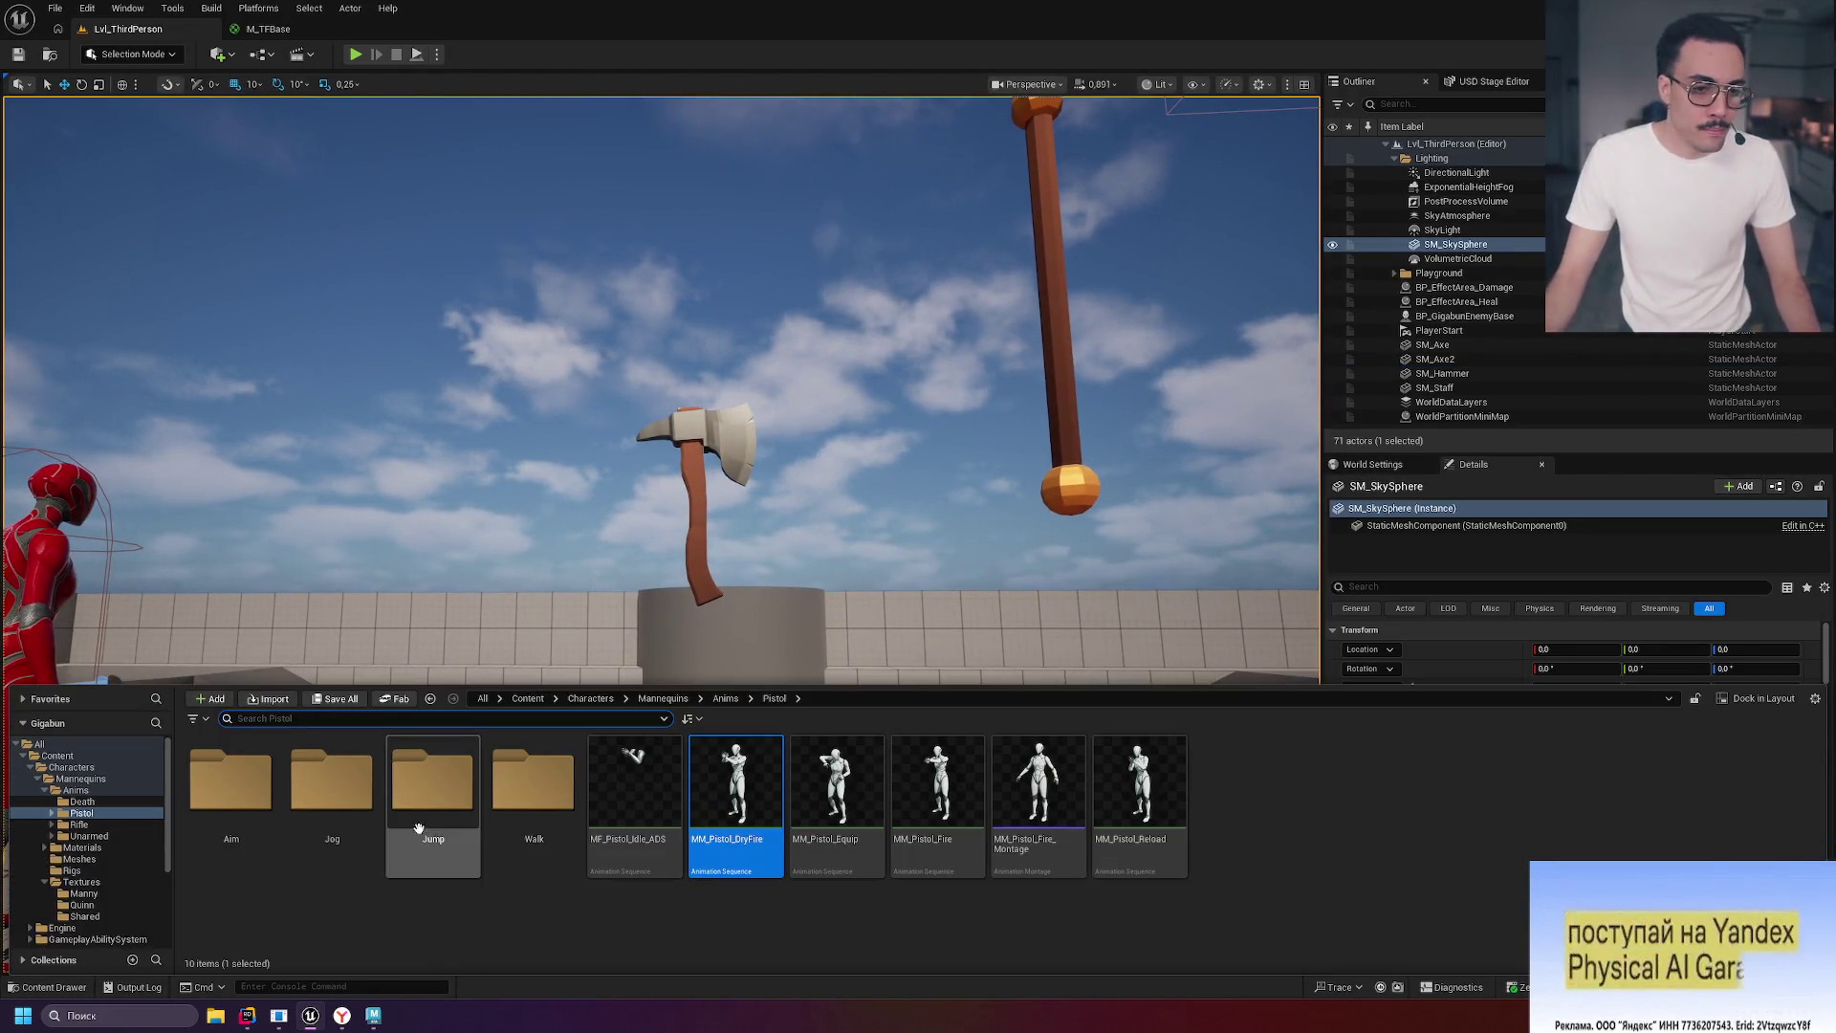
pyautogui.scroll(-3, 100, 869)
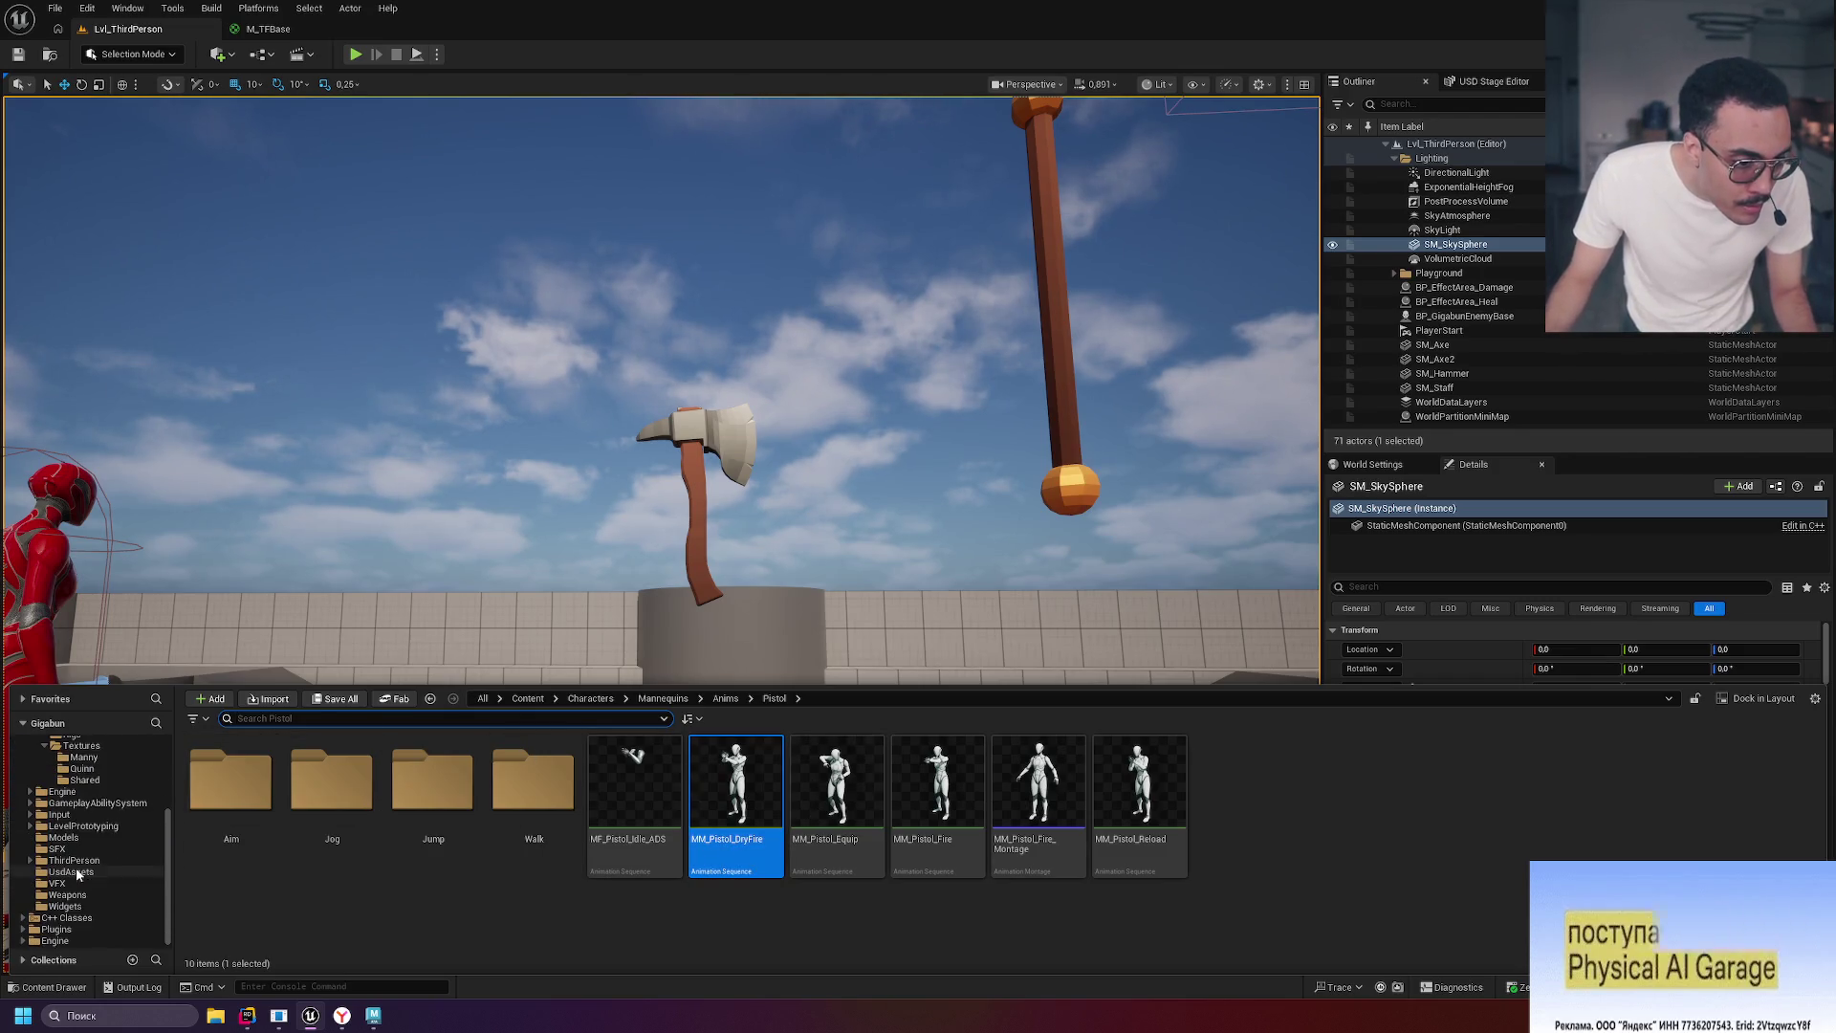
pyautogui.scroll(5, 107, 857)
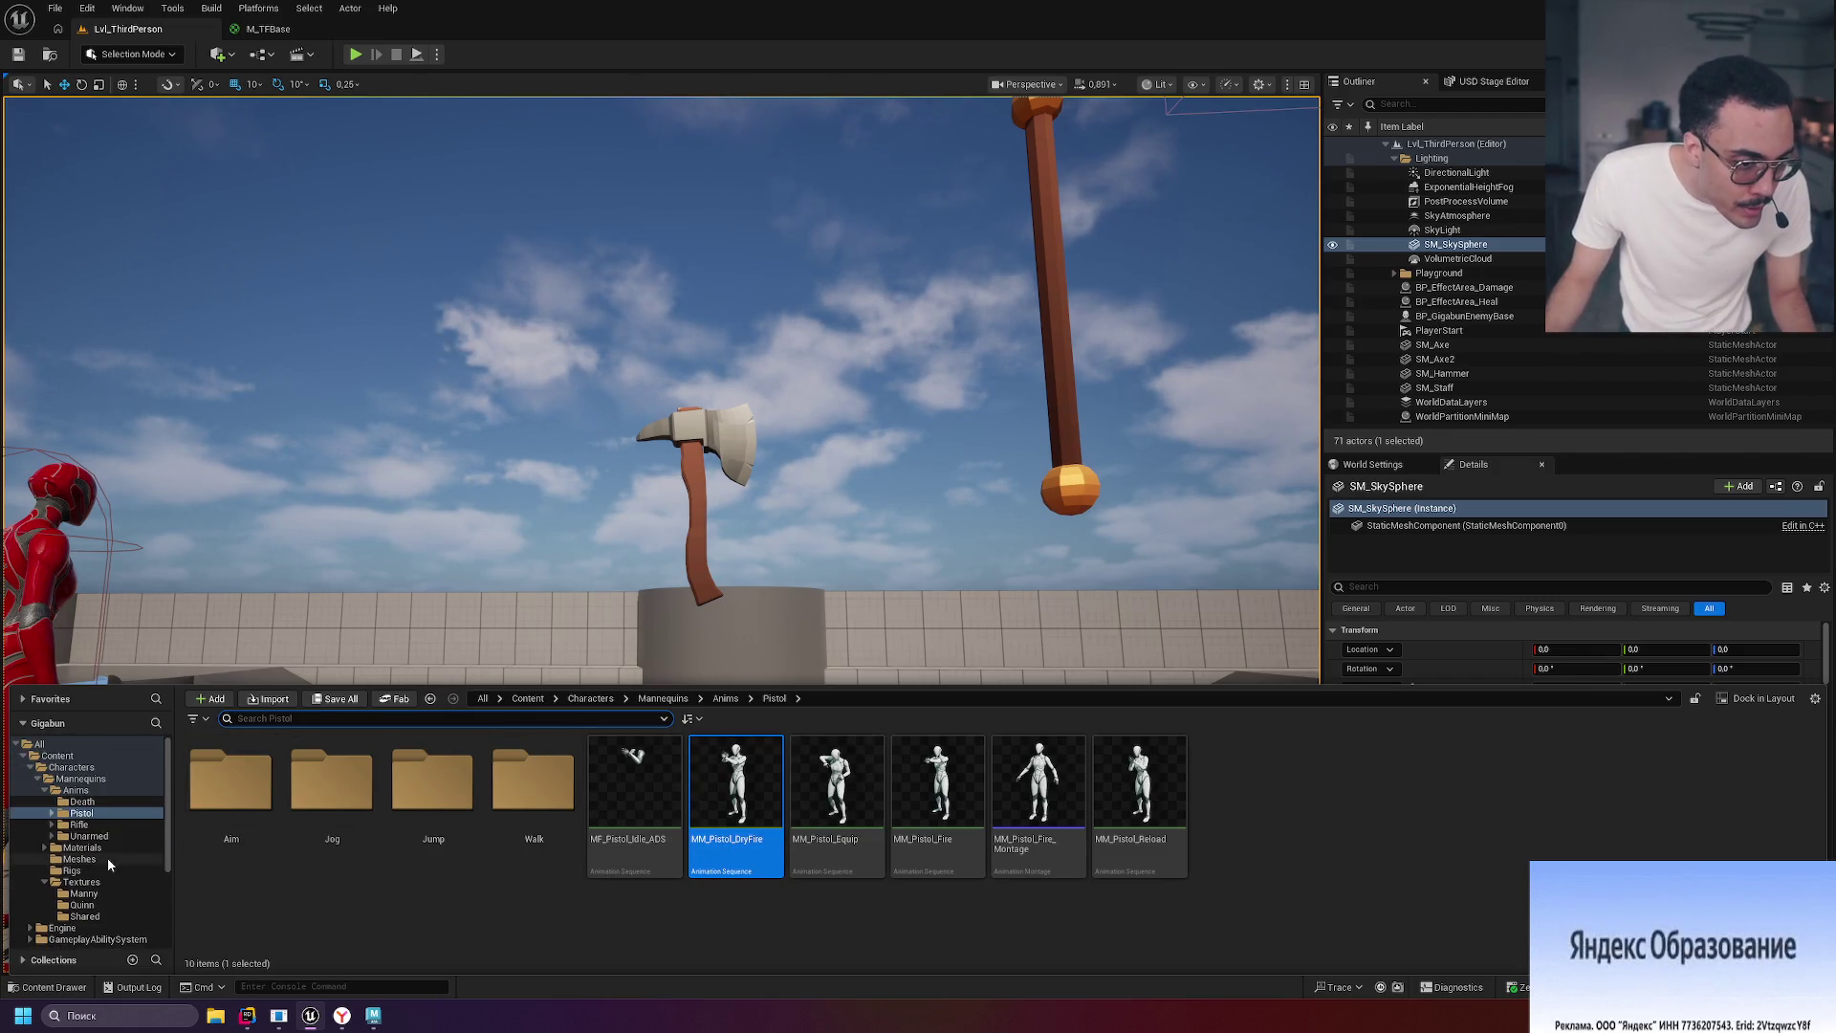
pyautogui.click(25, 765)
pyautogui.keyDown('ctrl'); pyautogui.click(43, 756); pyautogui.keyUp('ctrl')
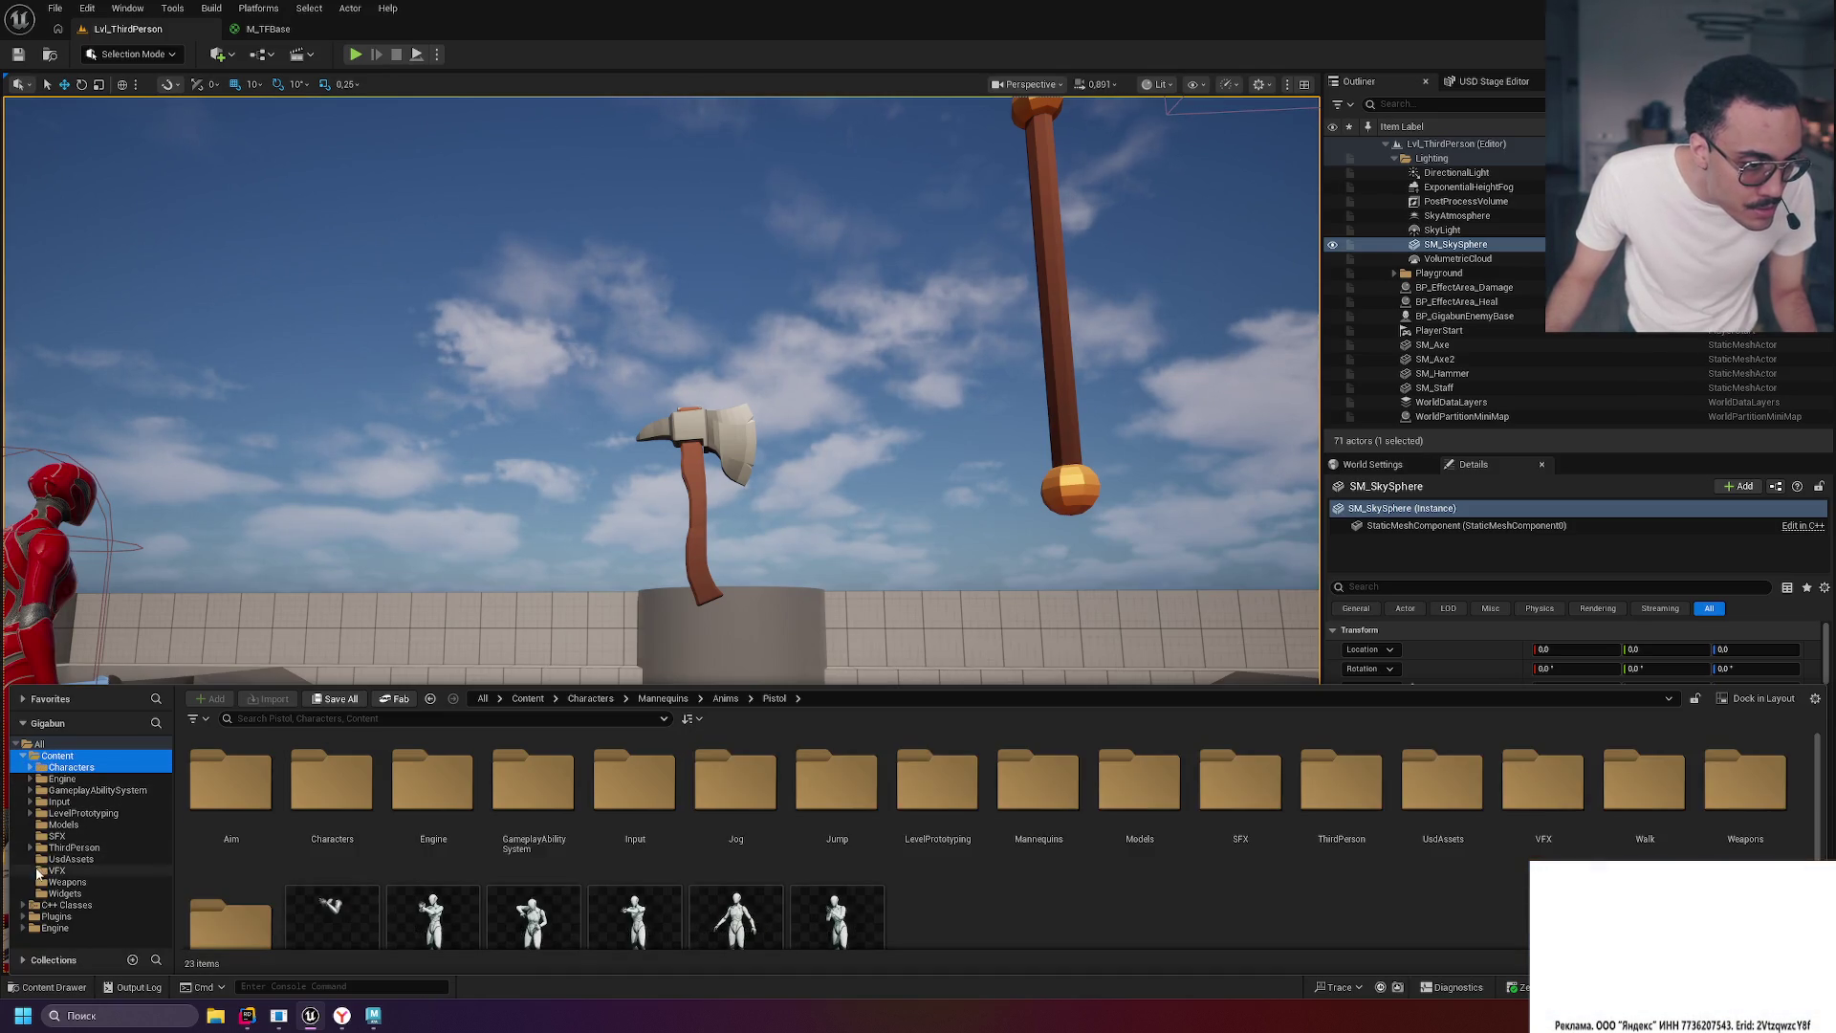
pyautogui.click(44, 884)
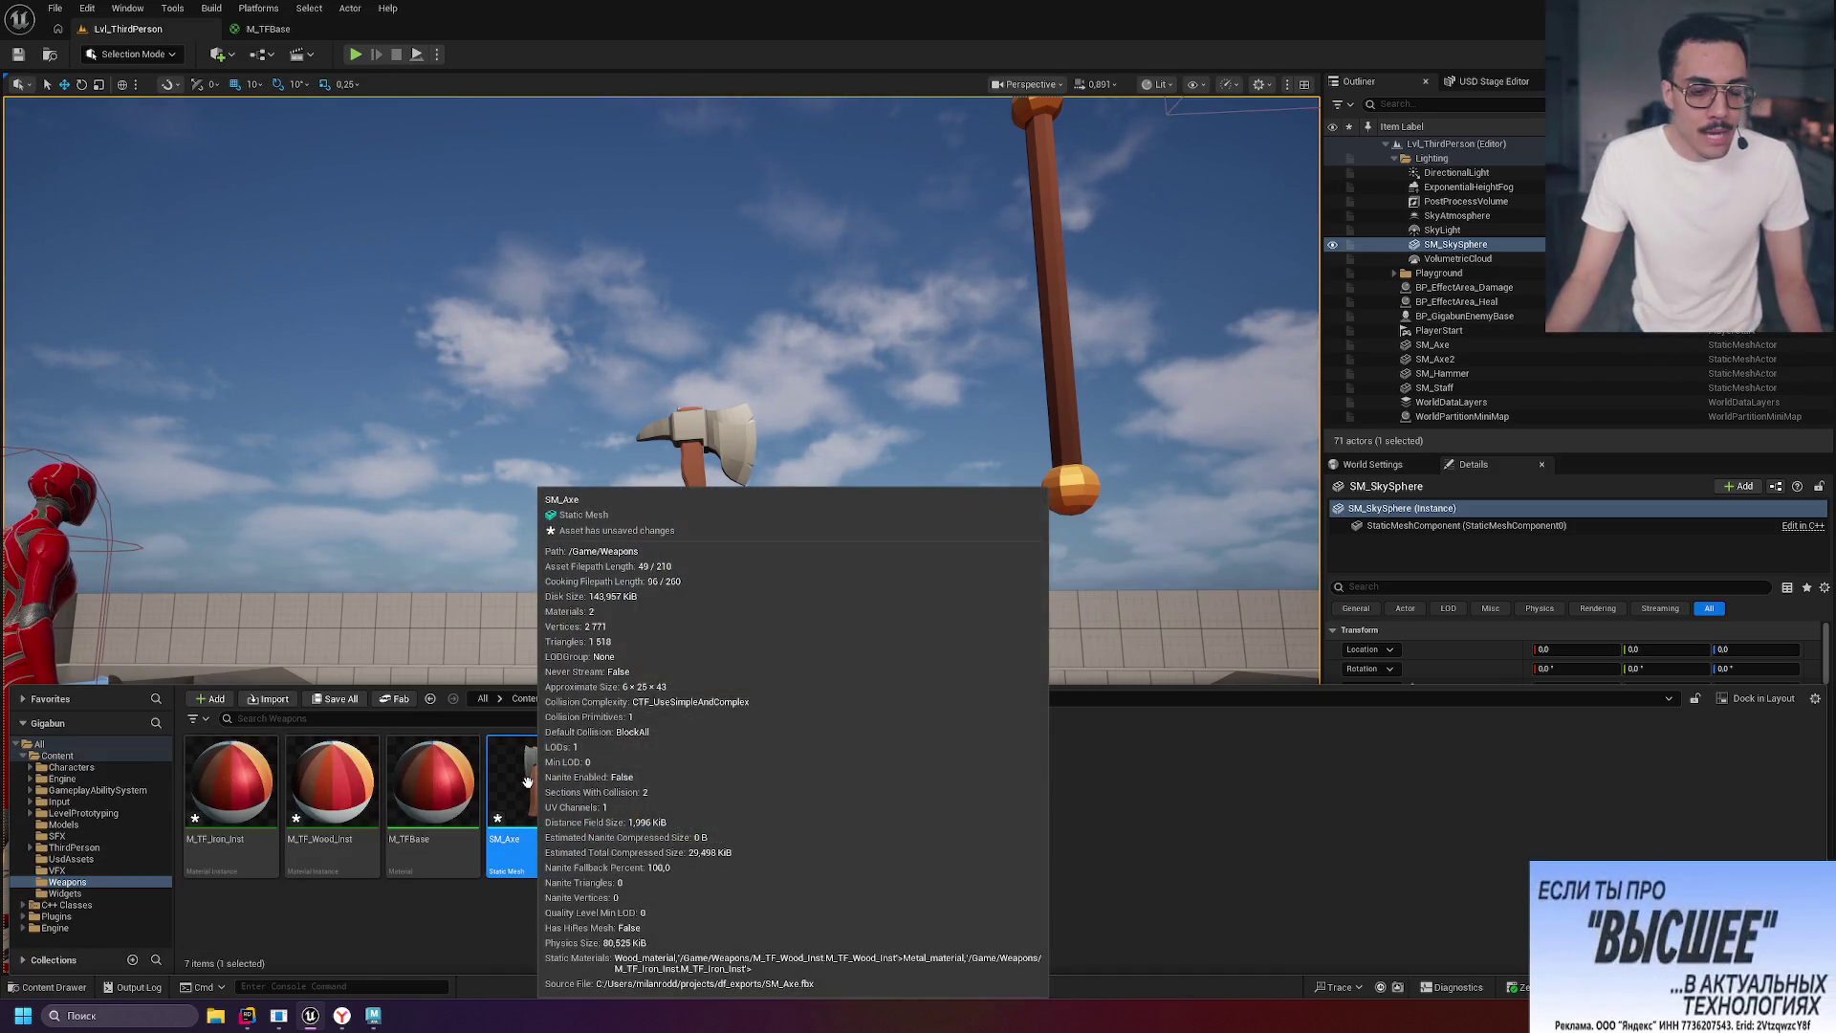
pyautogui.rightClick(528, 788)
pyautogui.moveTo(631, 278)
pyautogui.click(841, 315)
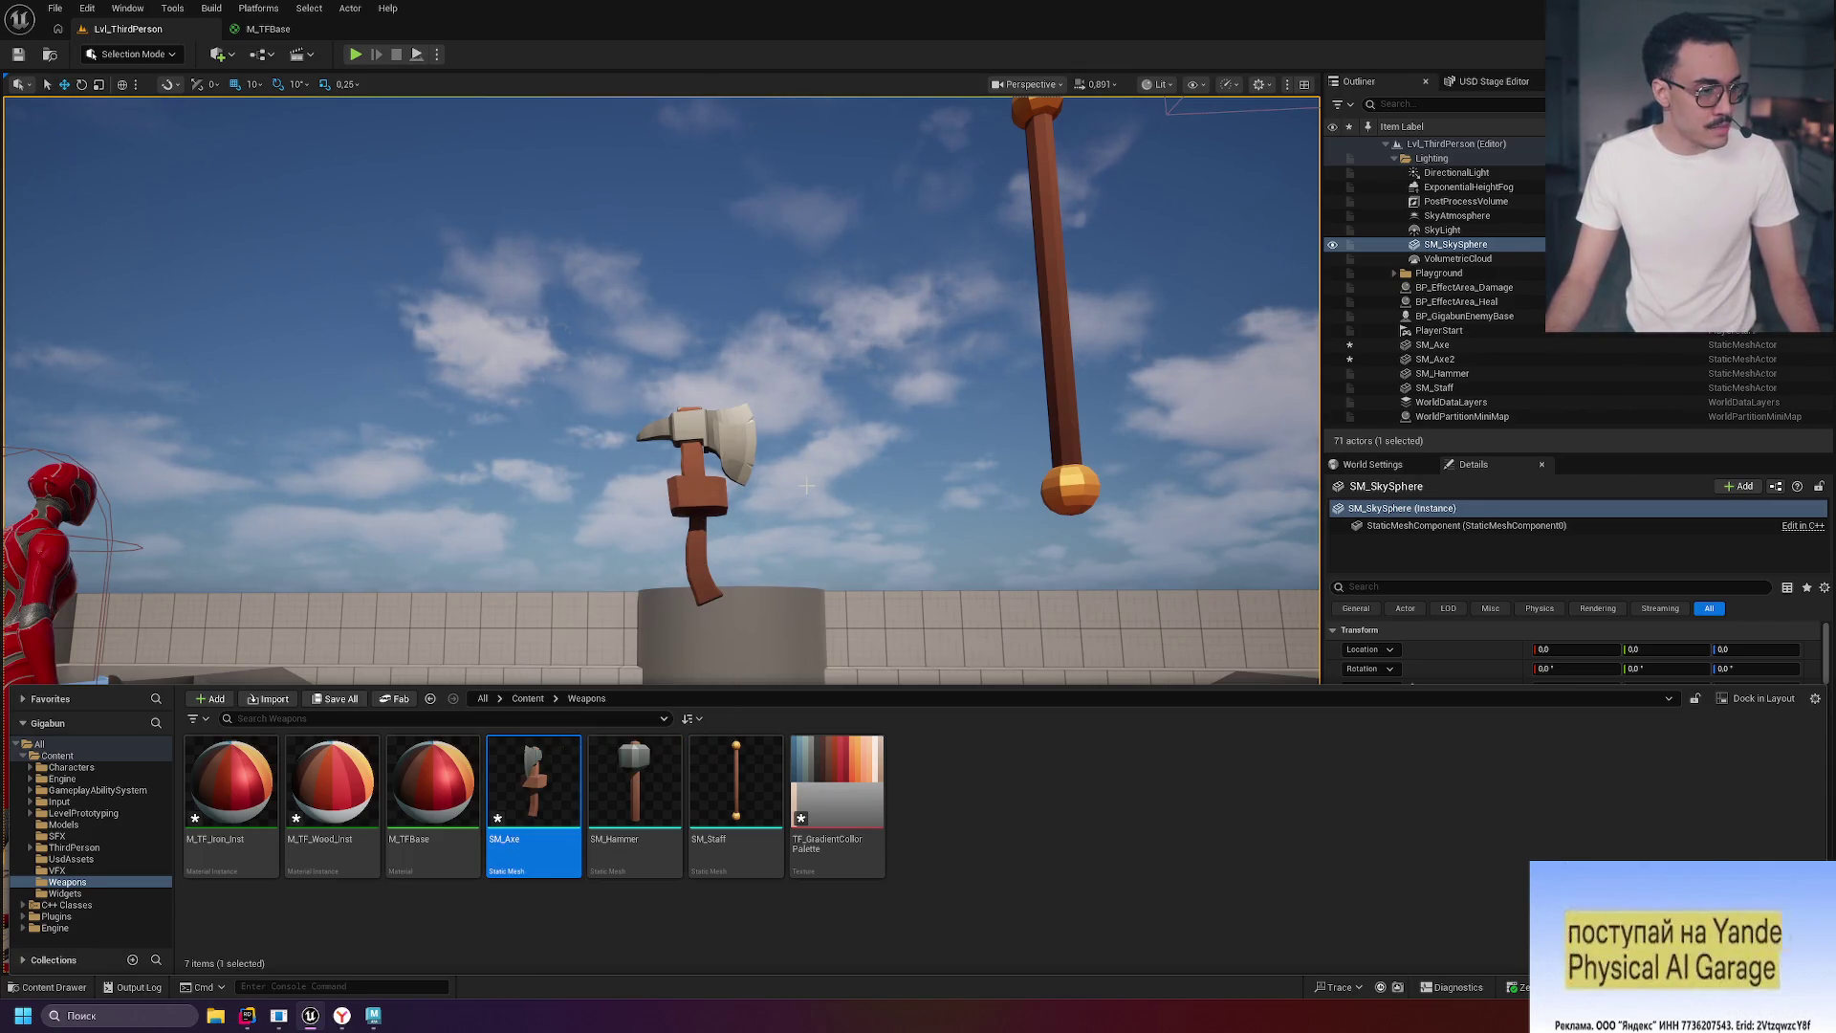
pyautogui.moveTo(806, 485); pyautogui.dragTo(809, 493, button='right')
pyautogui.scroll(5, 833, 463)
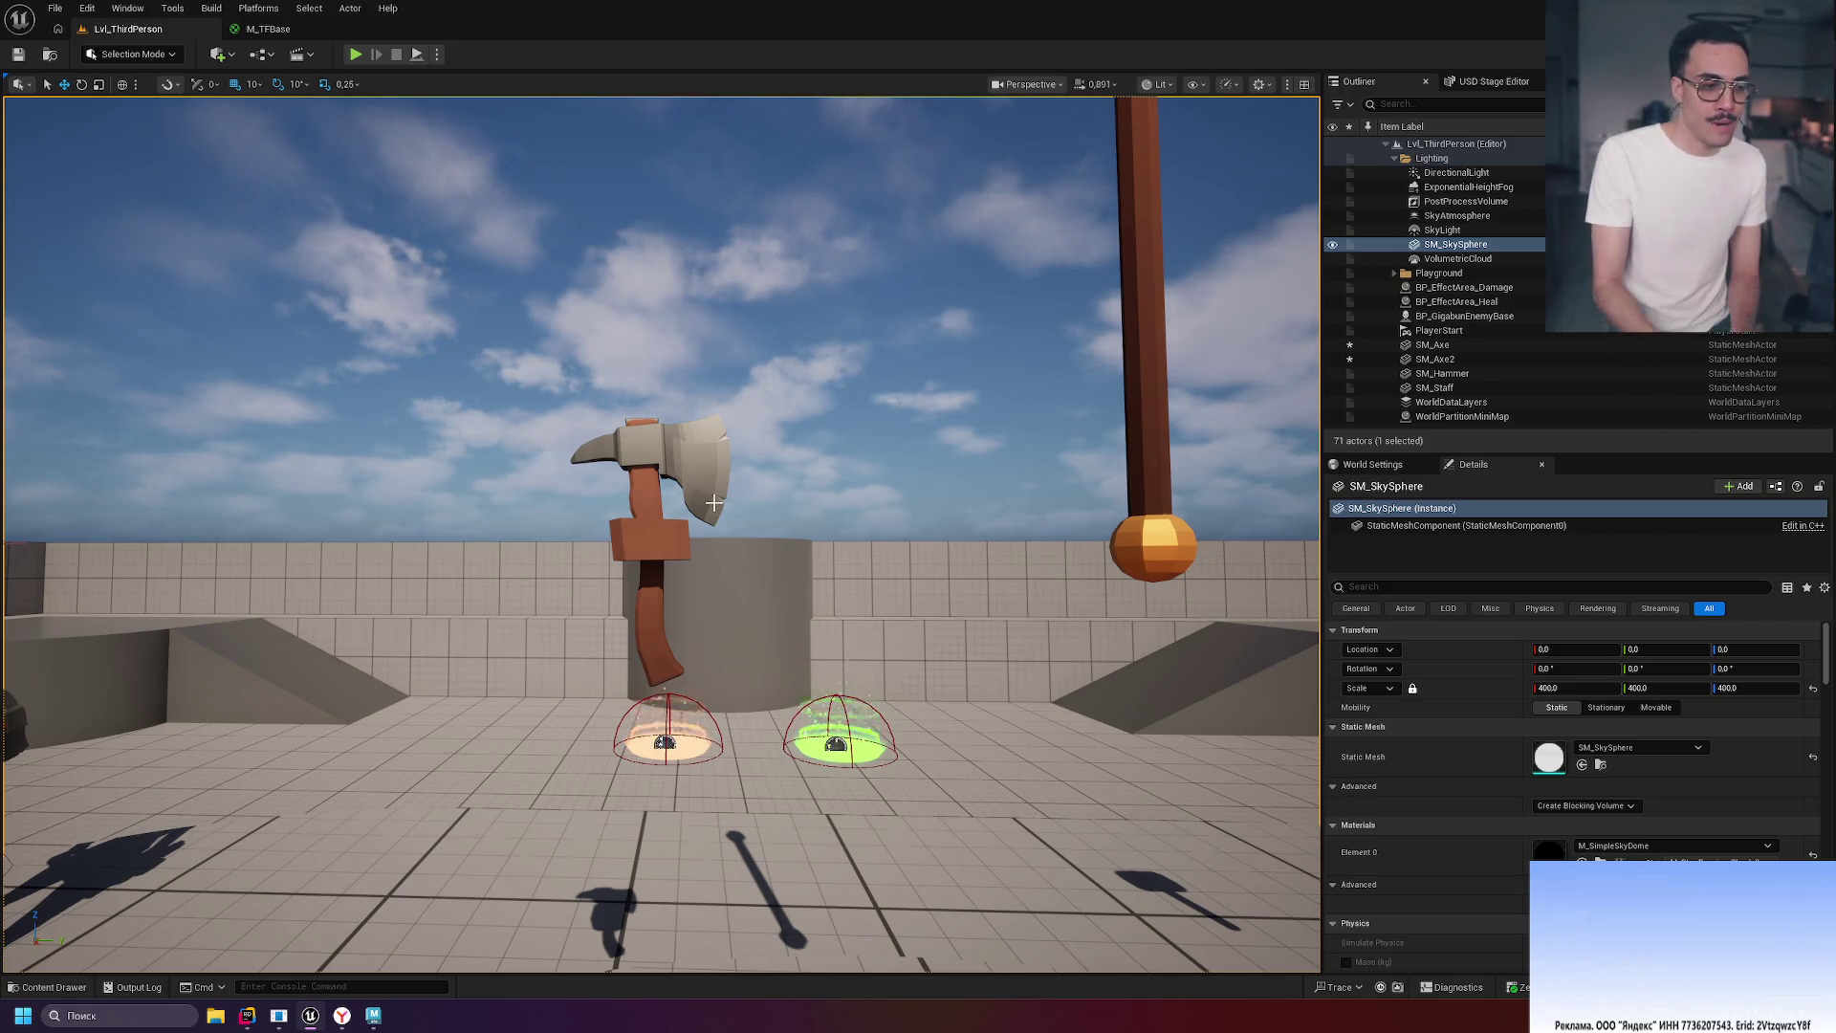
# Undo stray selection changes, save the level, then close Maya's Game Exporter window.
pyautogui.click(626, 416)
pyautogui.hotkey('ctrl', 'z')
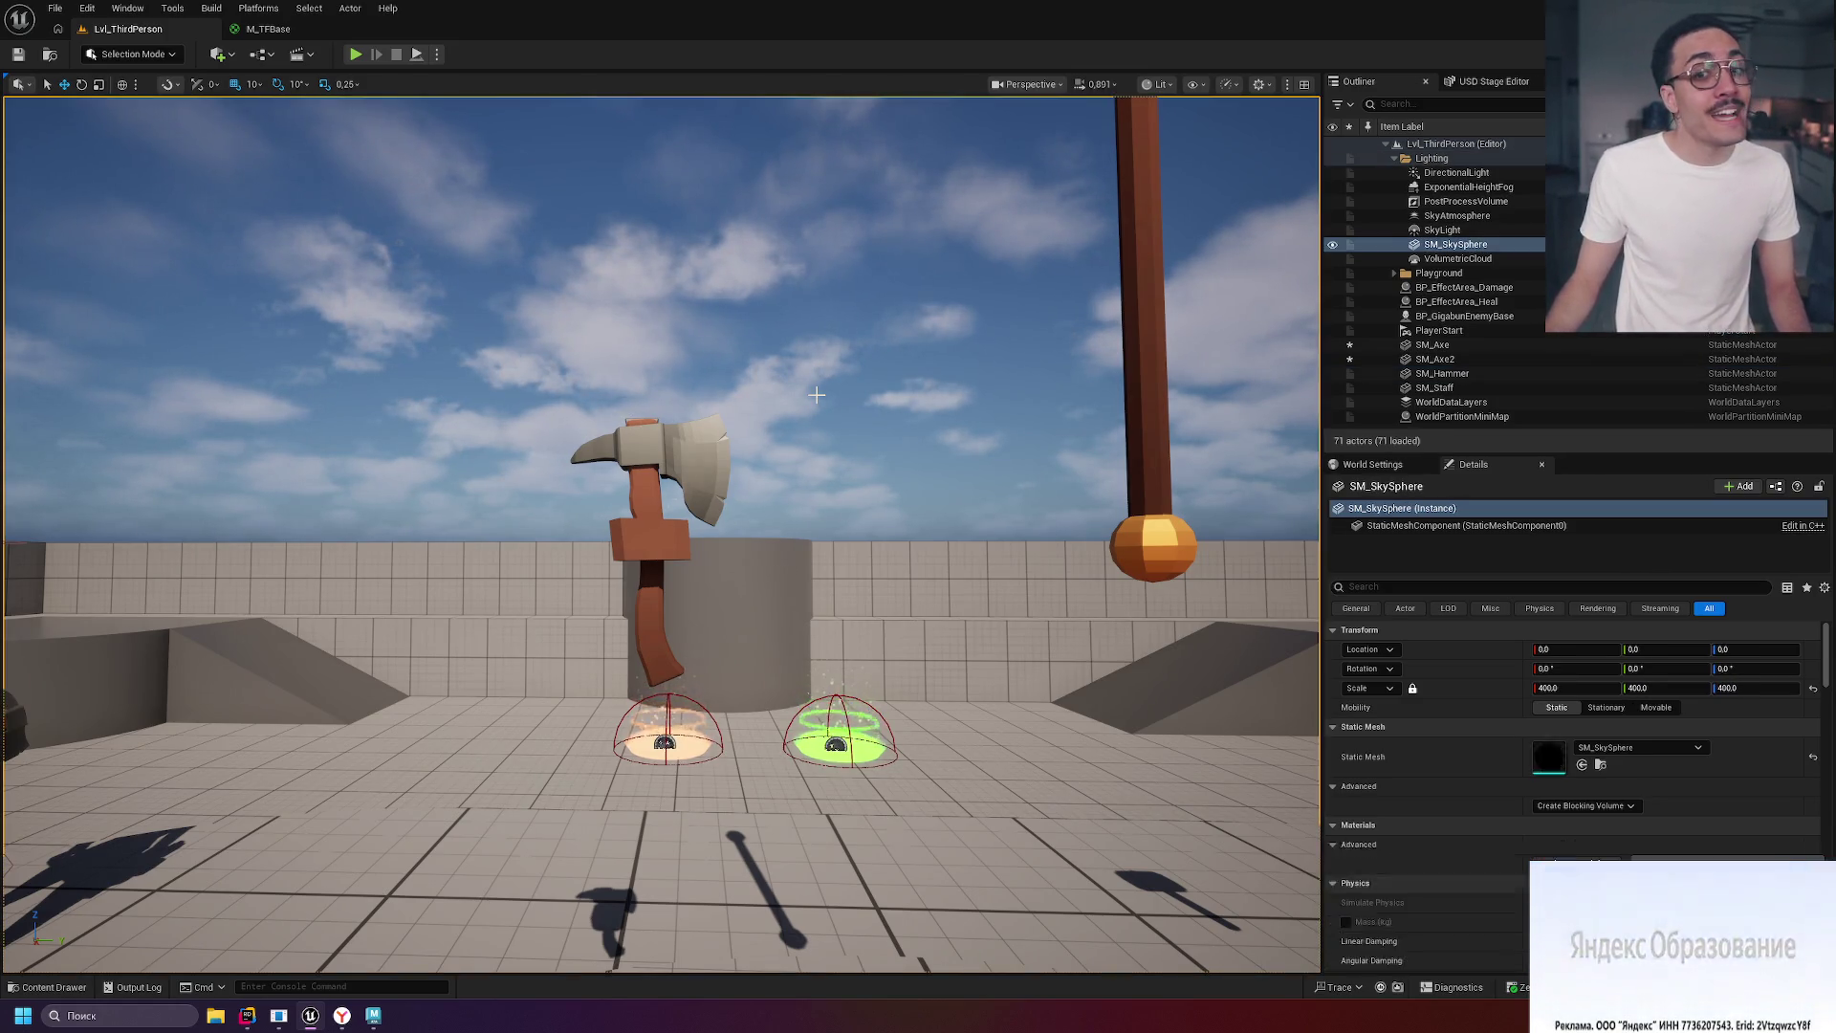
pyautogui.hotkey('ctrl', 'z')
pyautogui.hotkey('ctrl', 's')
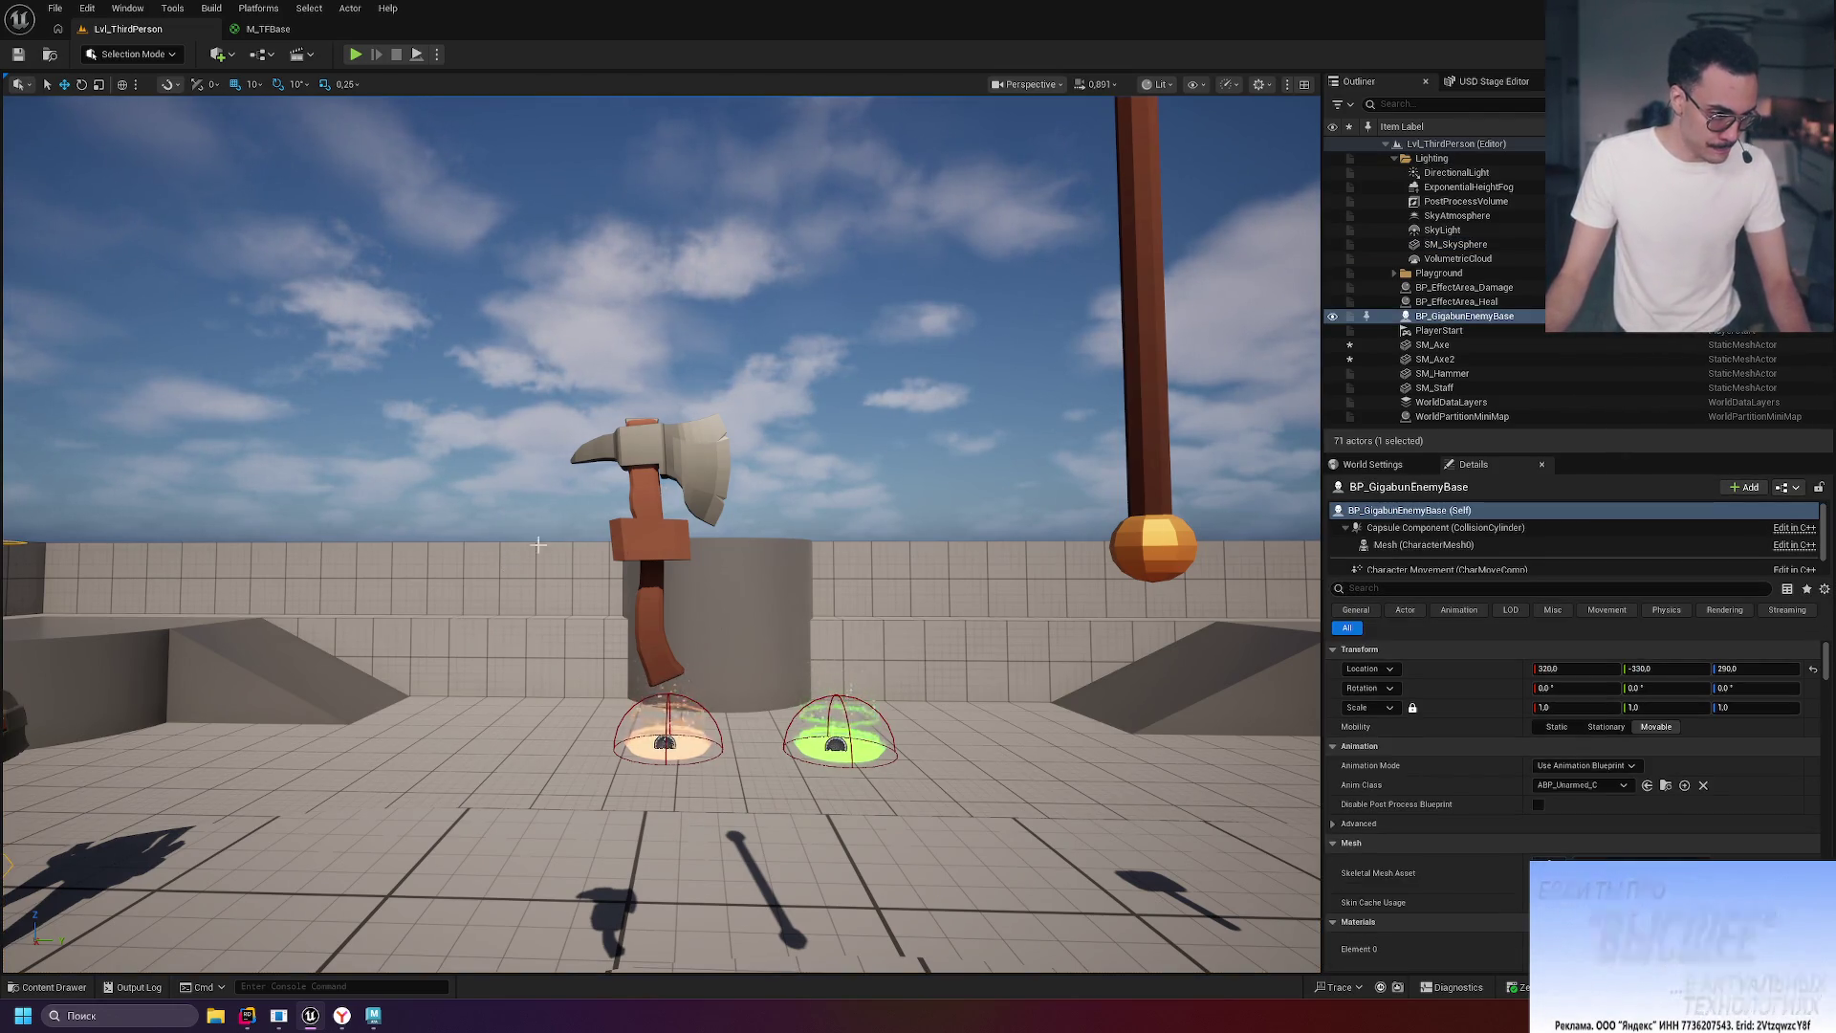
pyautogui.click(372, 1019)
pyautogui.click(797, 343)
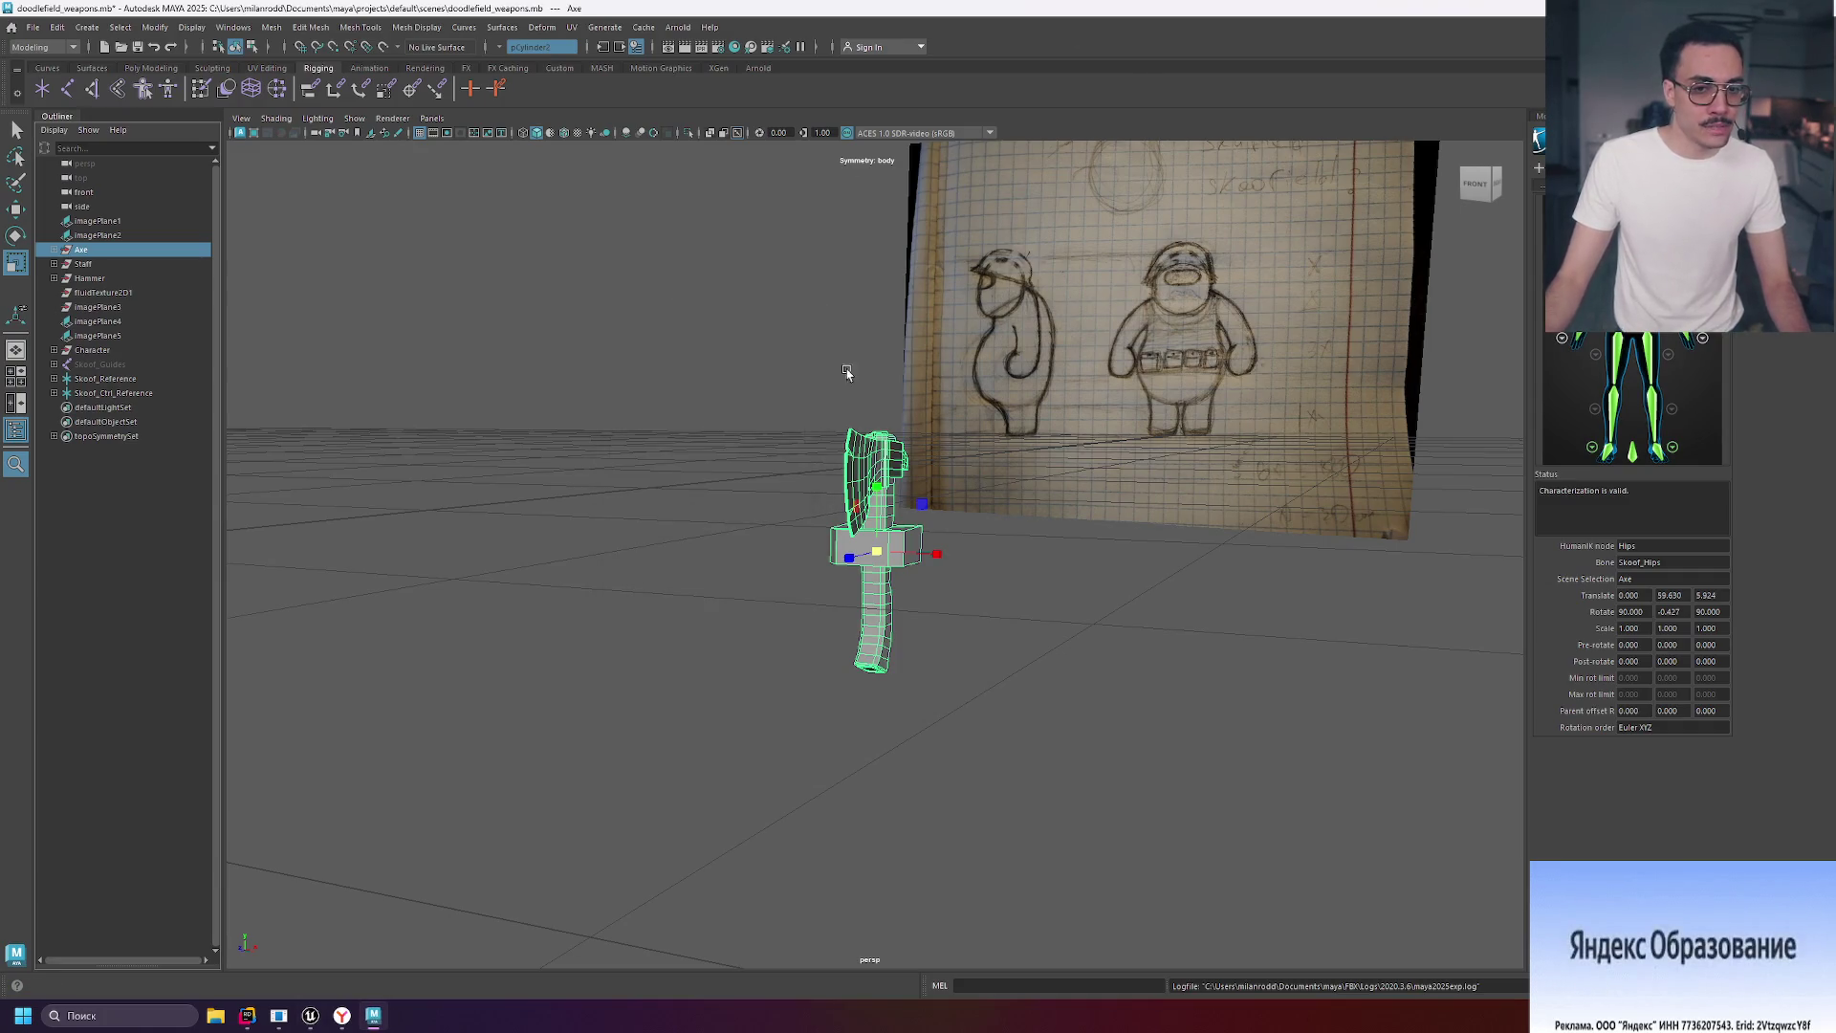
# Clear the selection on the axe and save the Maya scene.
pyautogui.moveTo(1256, 707)
pyautogui.keyDown('alt'); pyautogui.mouseDown()
pyautogui.moveTo(1118, 685)
pyautogui.moveTo(1144, 685)
pyautogui.moveTo(1037, 635)
pyautogui.moveTo(1096, 630)
pyautogui.mouseUp(); pyautogui.keyUp('alt')
pyautogui.hotkey('ctrl', 'z')
pyautogui.hotkey('ctrl', 'z')
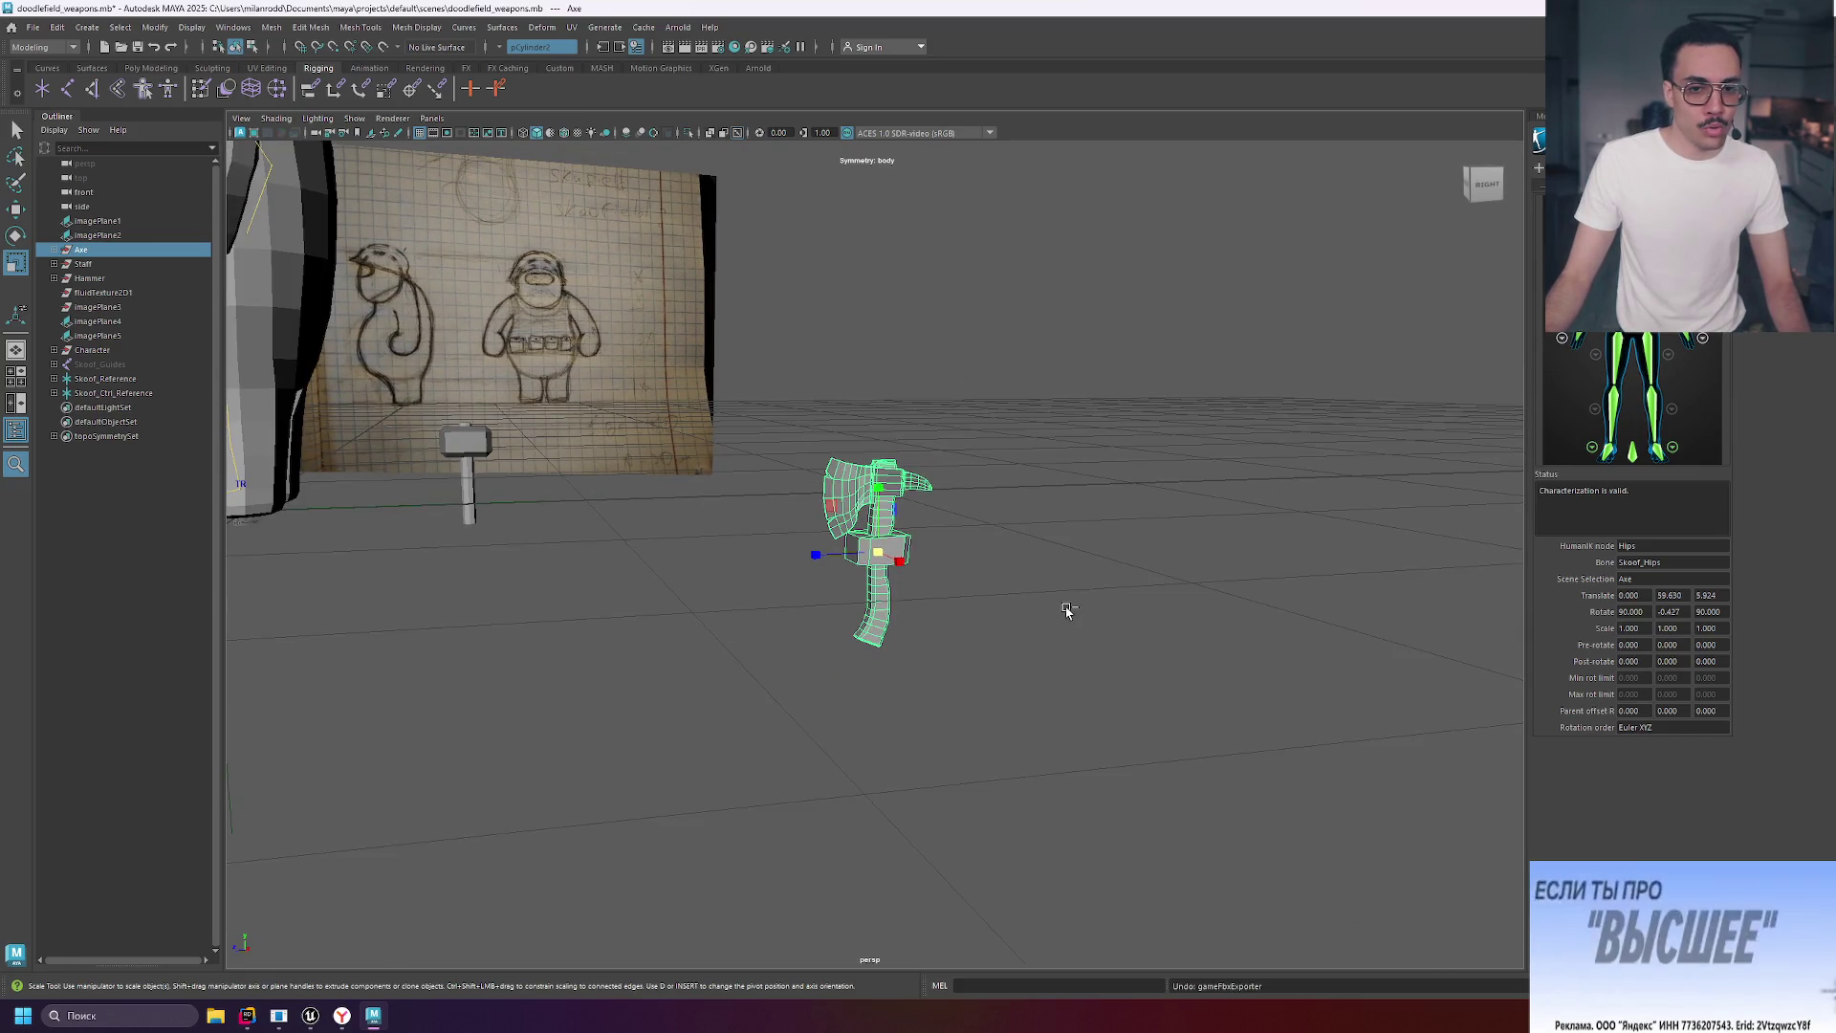
pyautogui.click(1068, 612)
pyautogui.hotkey('ctrl', 's')
pyautogui.click(995, 543)
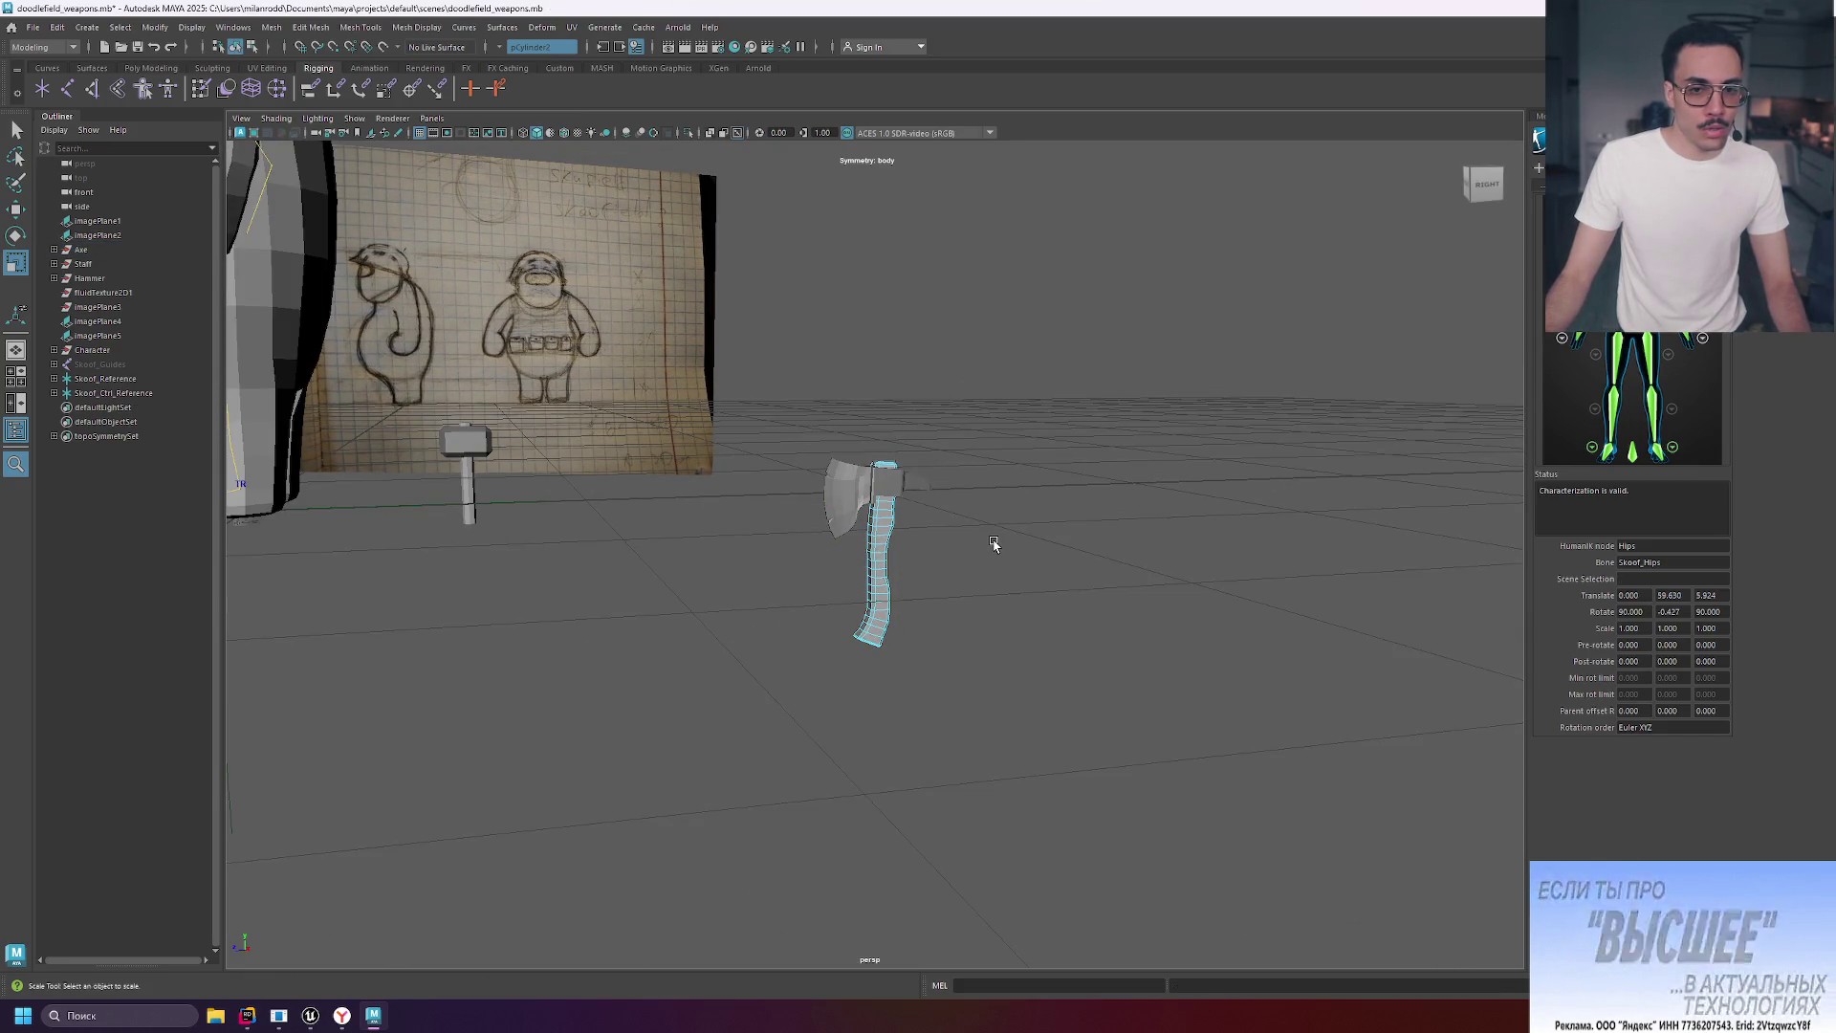
pyautogui.hotkey('ctrl', 's')
# Re-export the axe with the Game Exporter, overwriting SM_Axe.fbx.
pyautogui.click(34, 28)
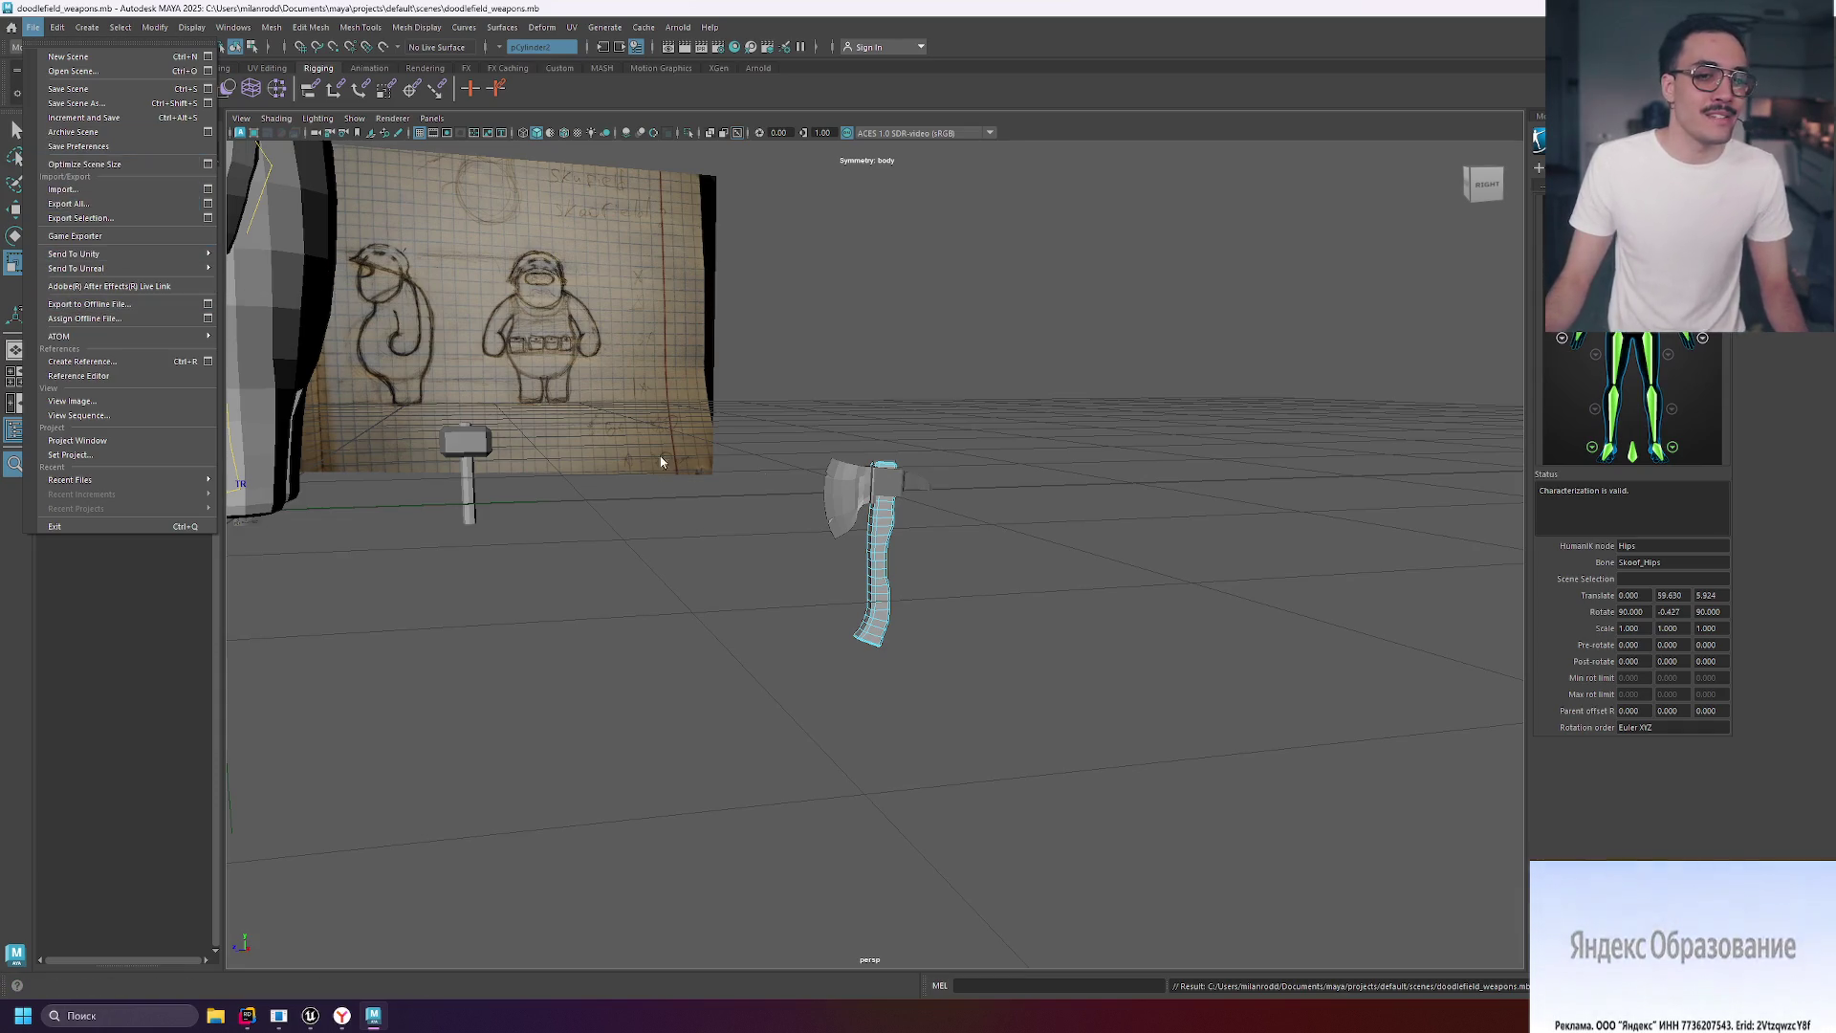
pyautogui.click(860, 350)
pyautogui.keyDown('alt'); pyautogui.moveTo(861, 350); pyautogui.dragTo(1106, 350); pyautogui.keyUp('alt')
pyautogui.scroll(6, 933, 546)
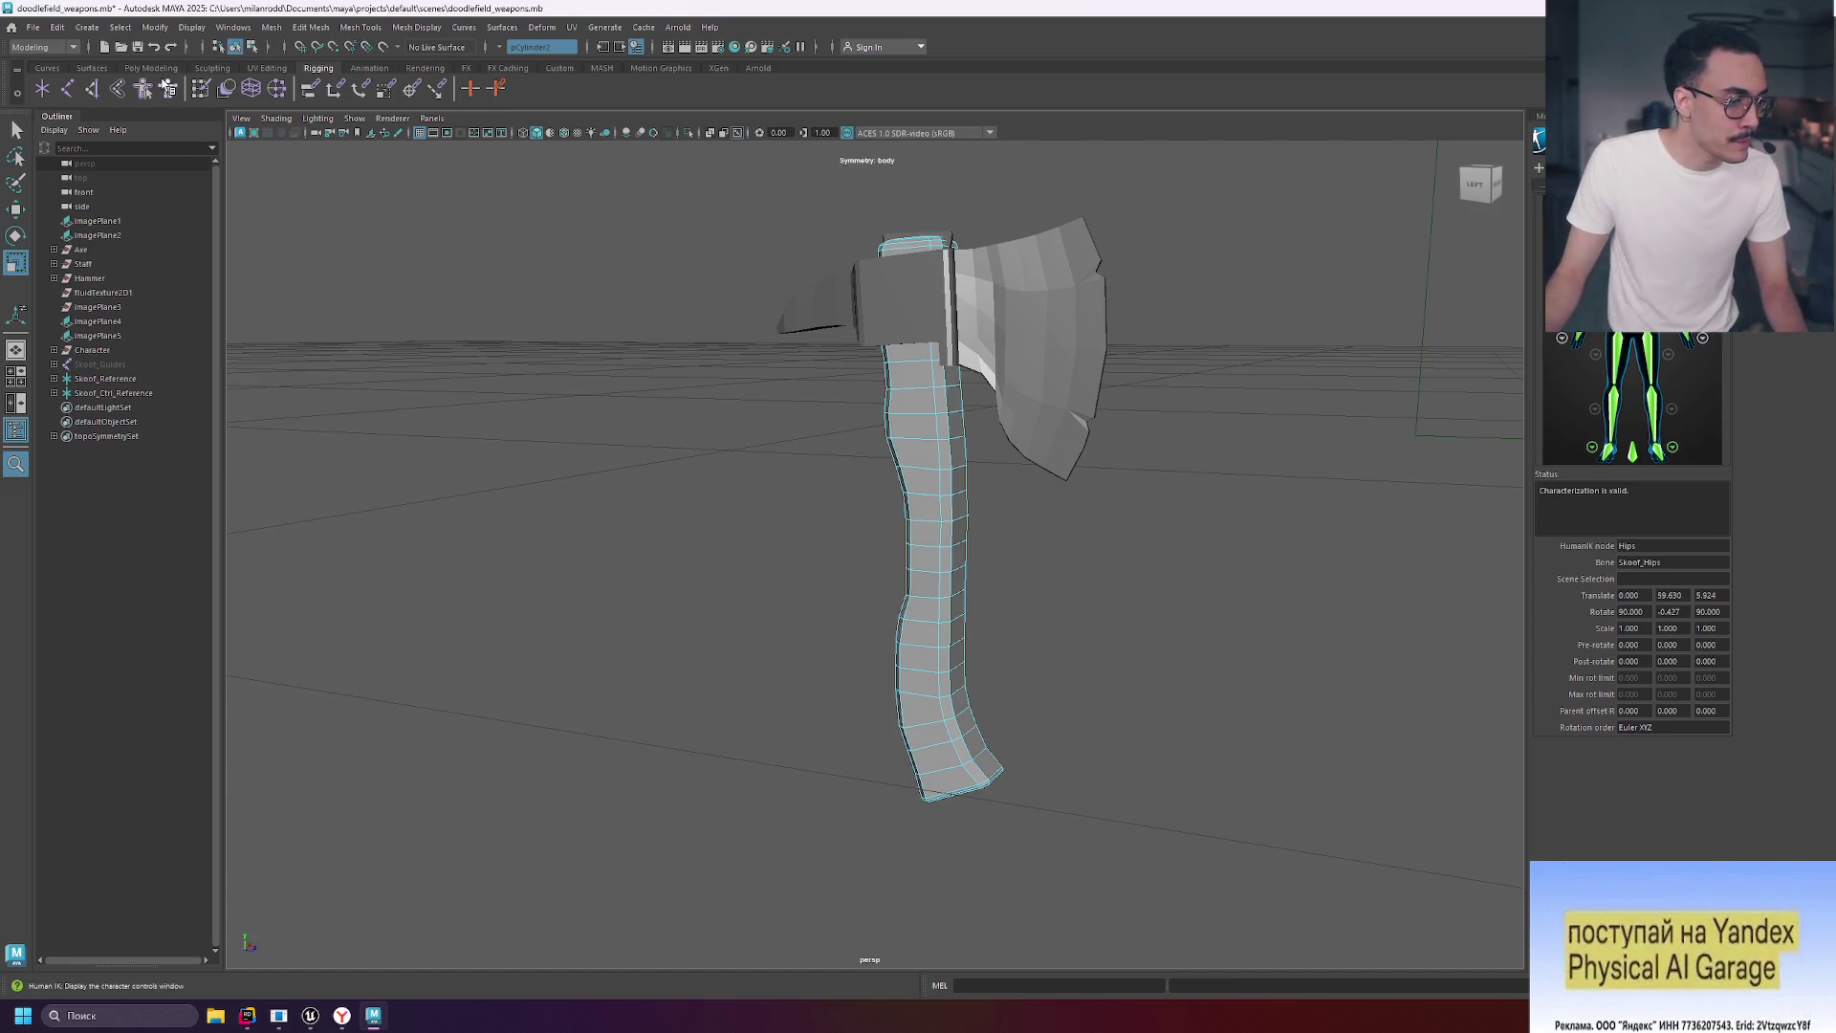
pyautogui.click(34, 26)
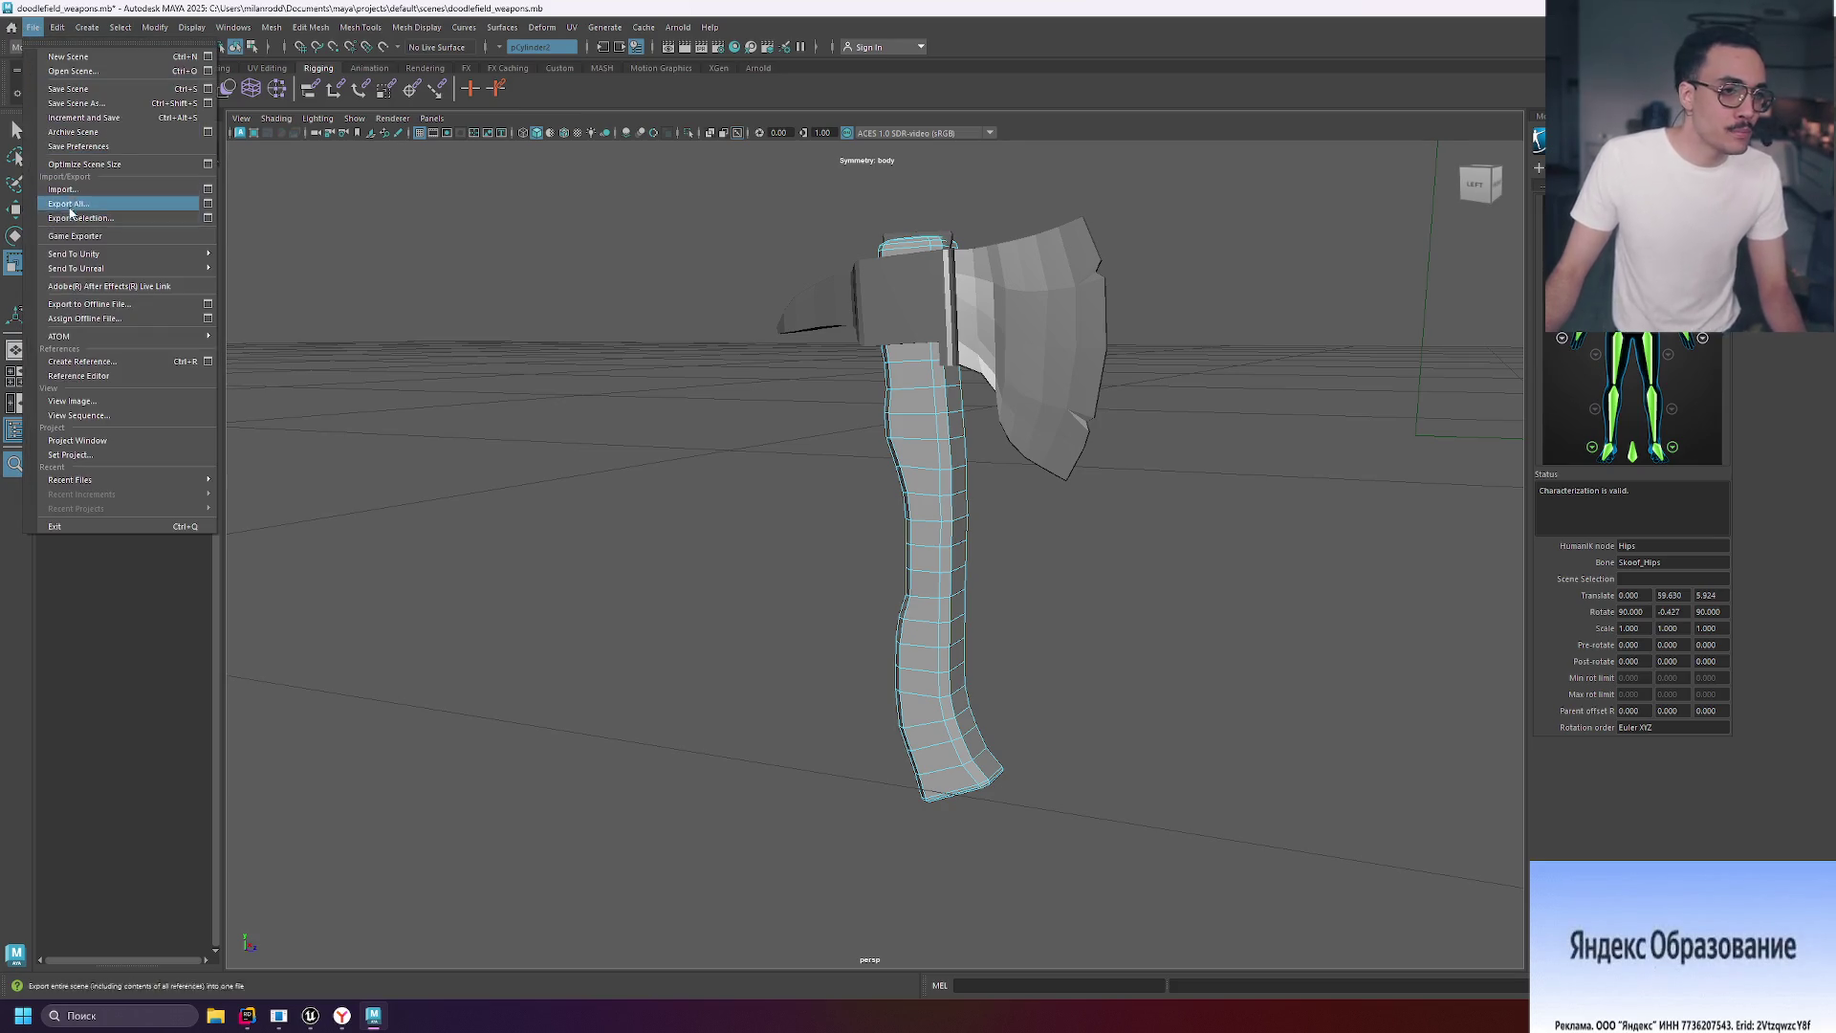
pyautogui.click(113, 237)
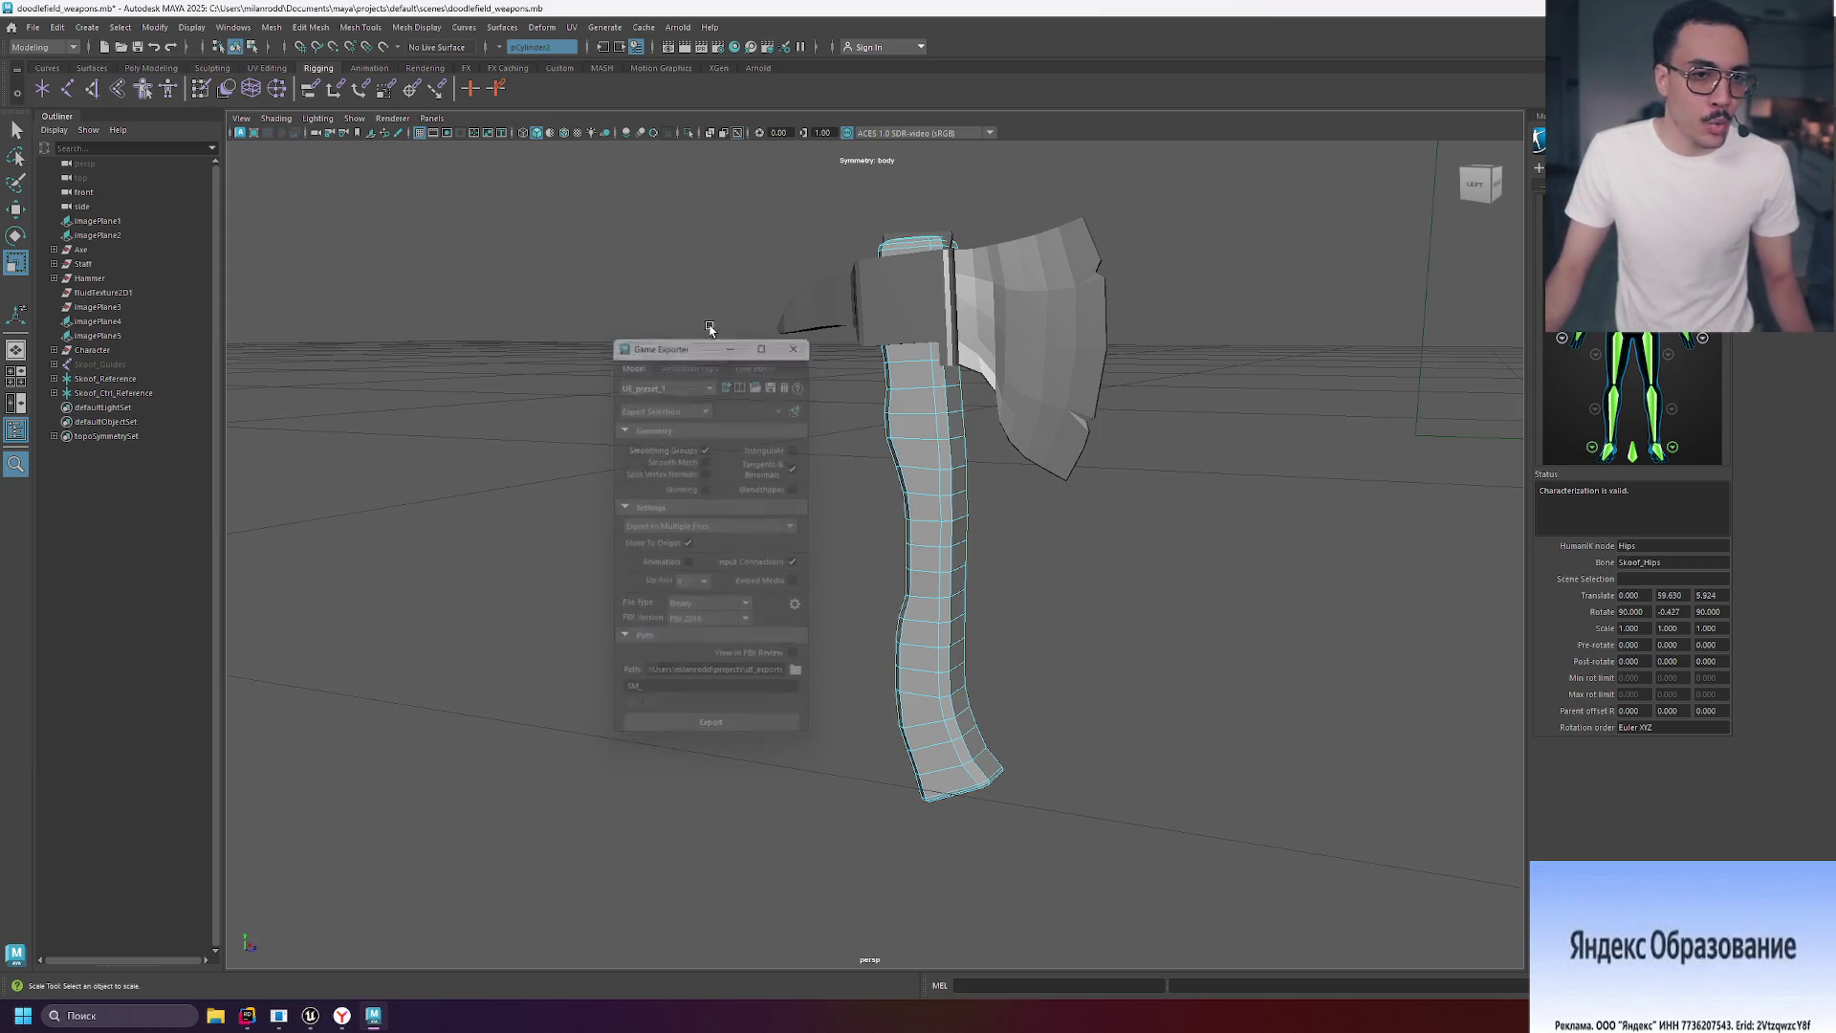
pyautogui.click(136, 250)
pyautogui.click(38, 26)
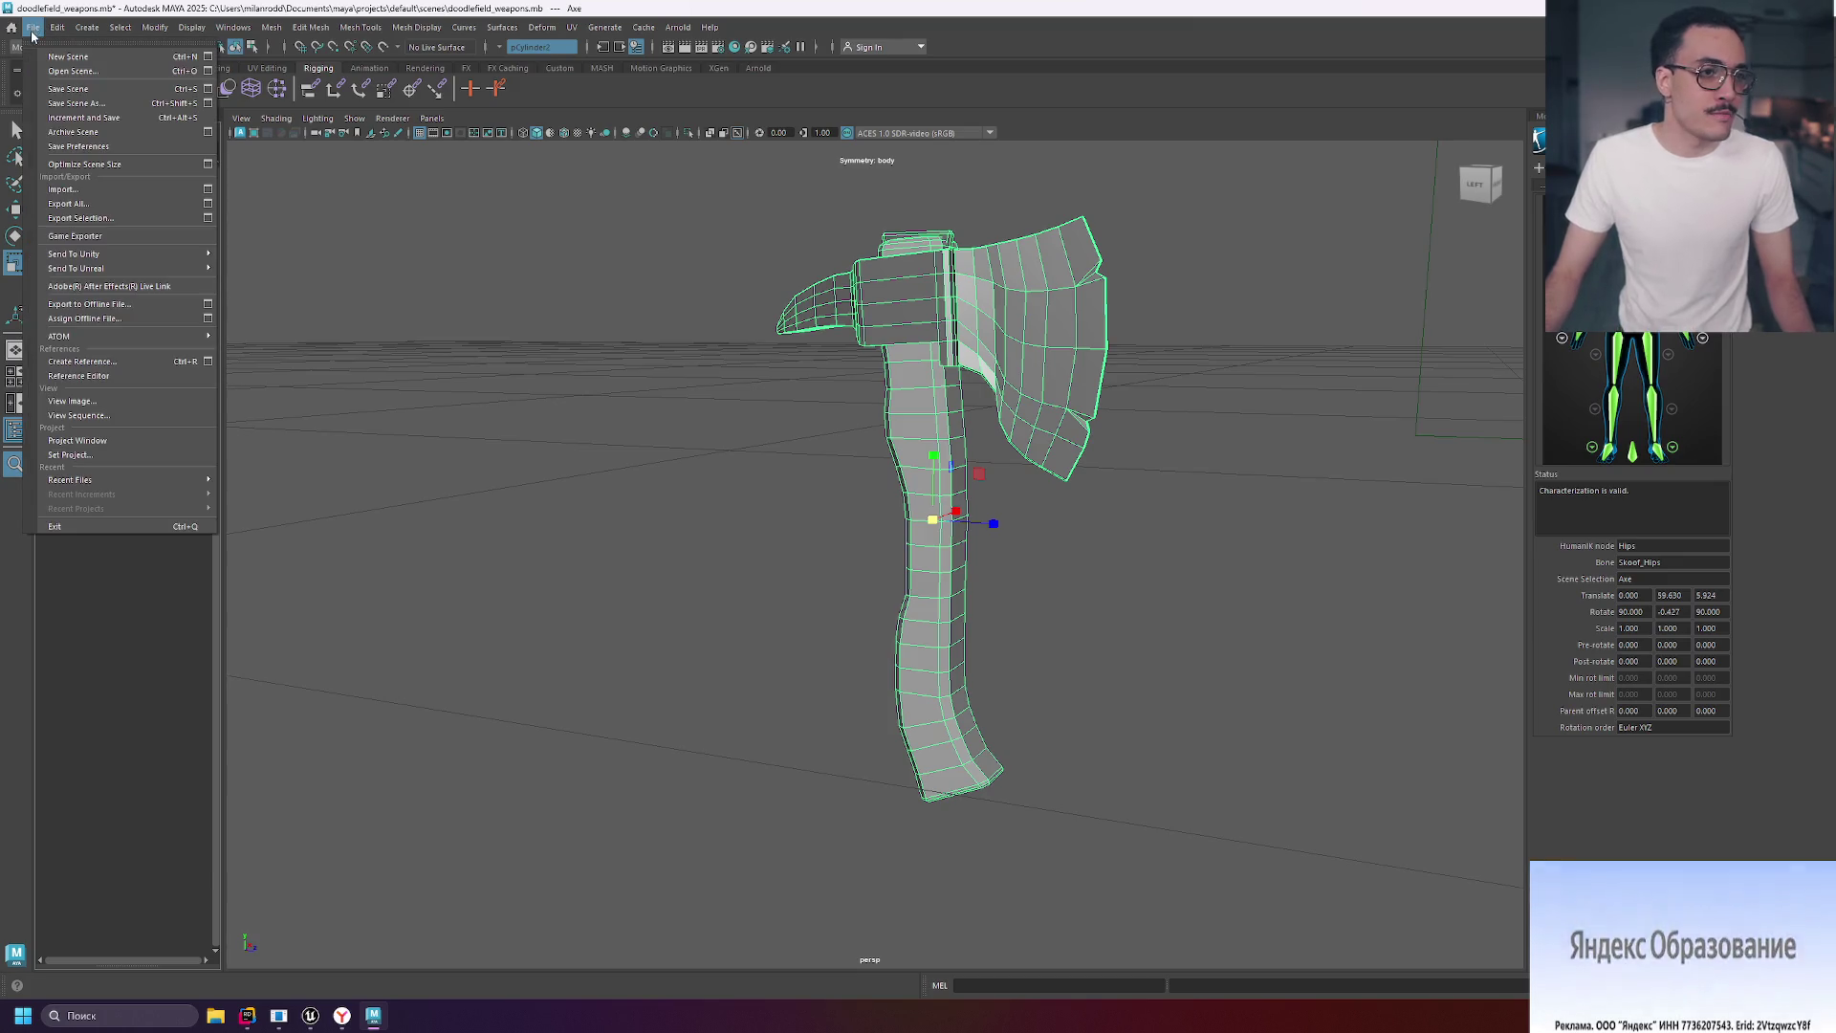
pyautogui.click(157, 239)
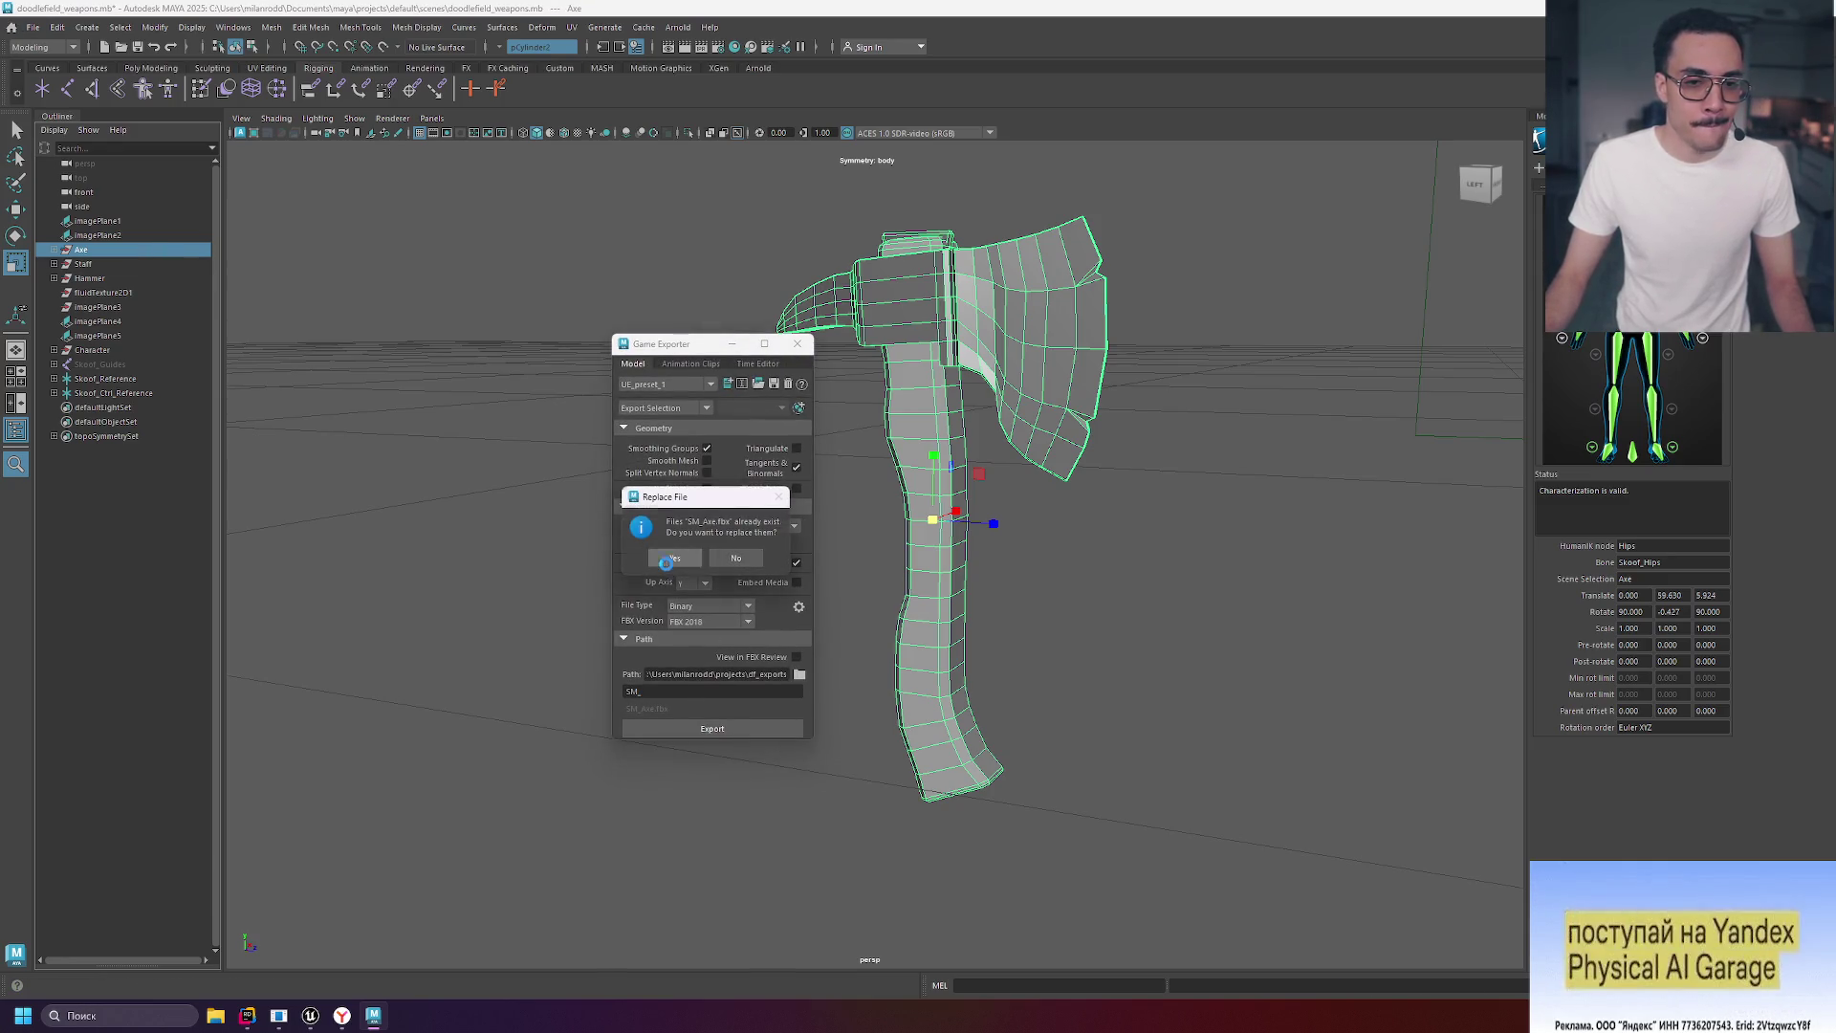
pyautogui.click(669, 562)
pyautogui.click(314, 1021)
# Reimport the SM_Axe static mesh from the Content Drawer and return to the level.
pyautogui.click(55, 987)
pyautogui.rightClick(535, 793)
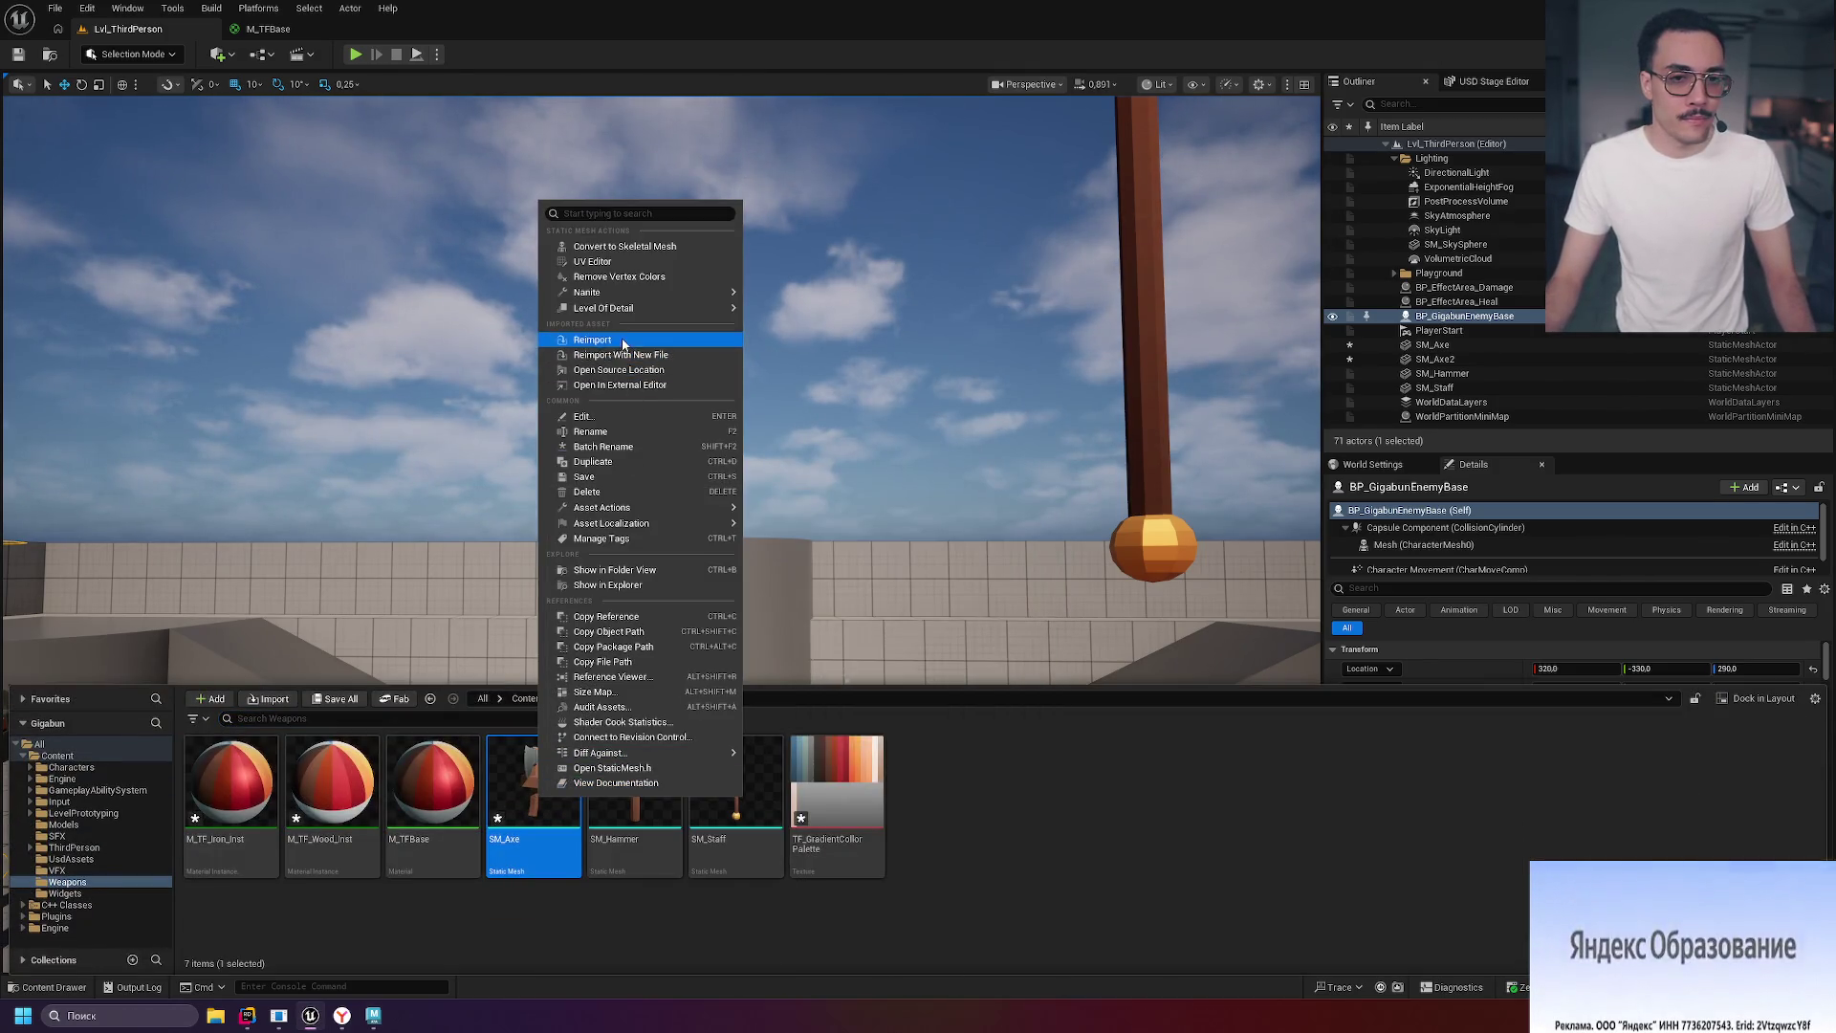
pyautogui.press('Escape')
pyautogui.click(787, 309)
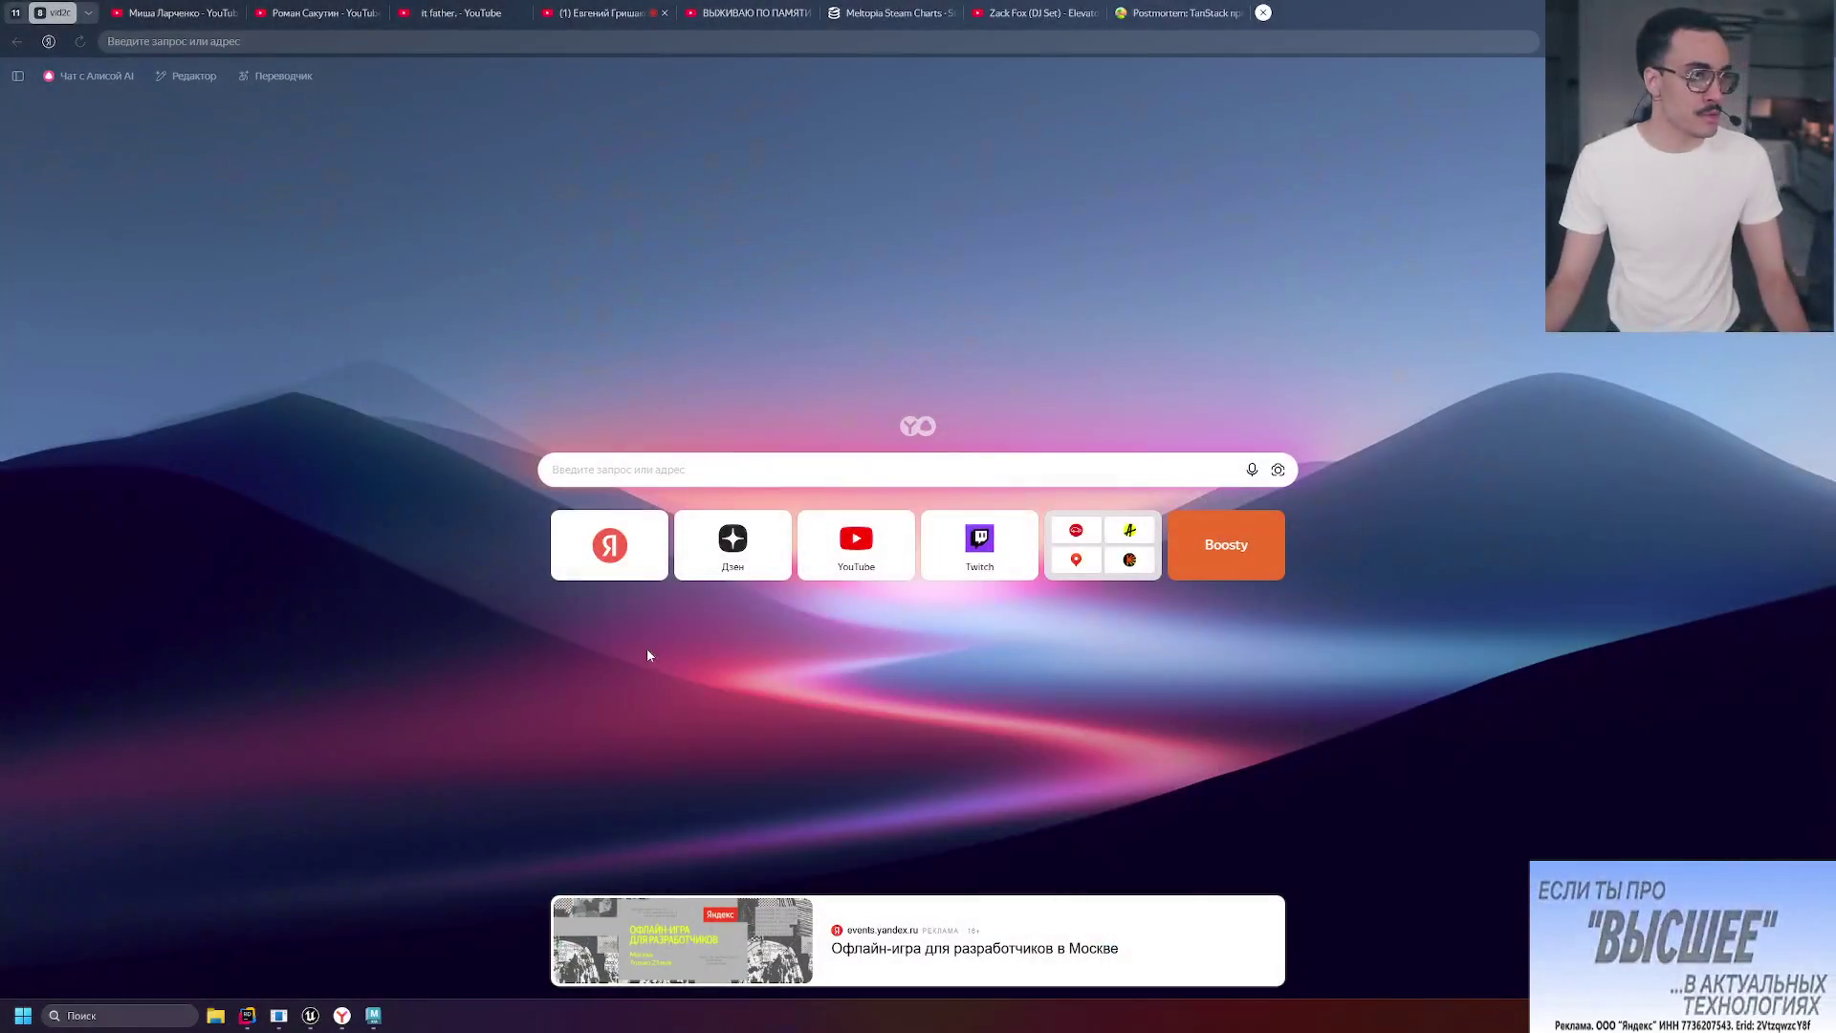
# Bring the Maya axe scene with its Game Exporter dialog back to the front.
pyautogui.click(373, 1015)
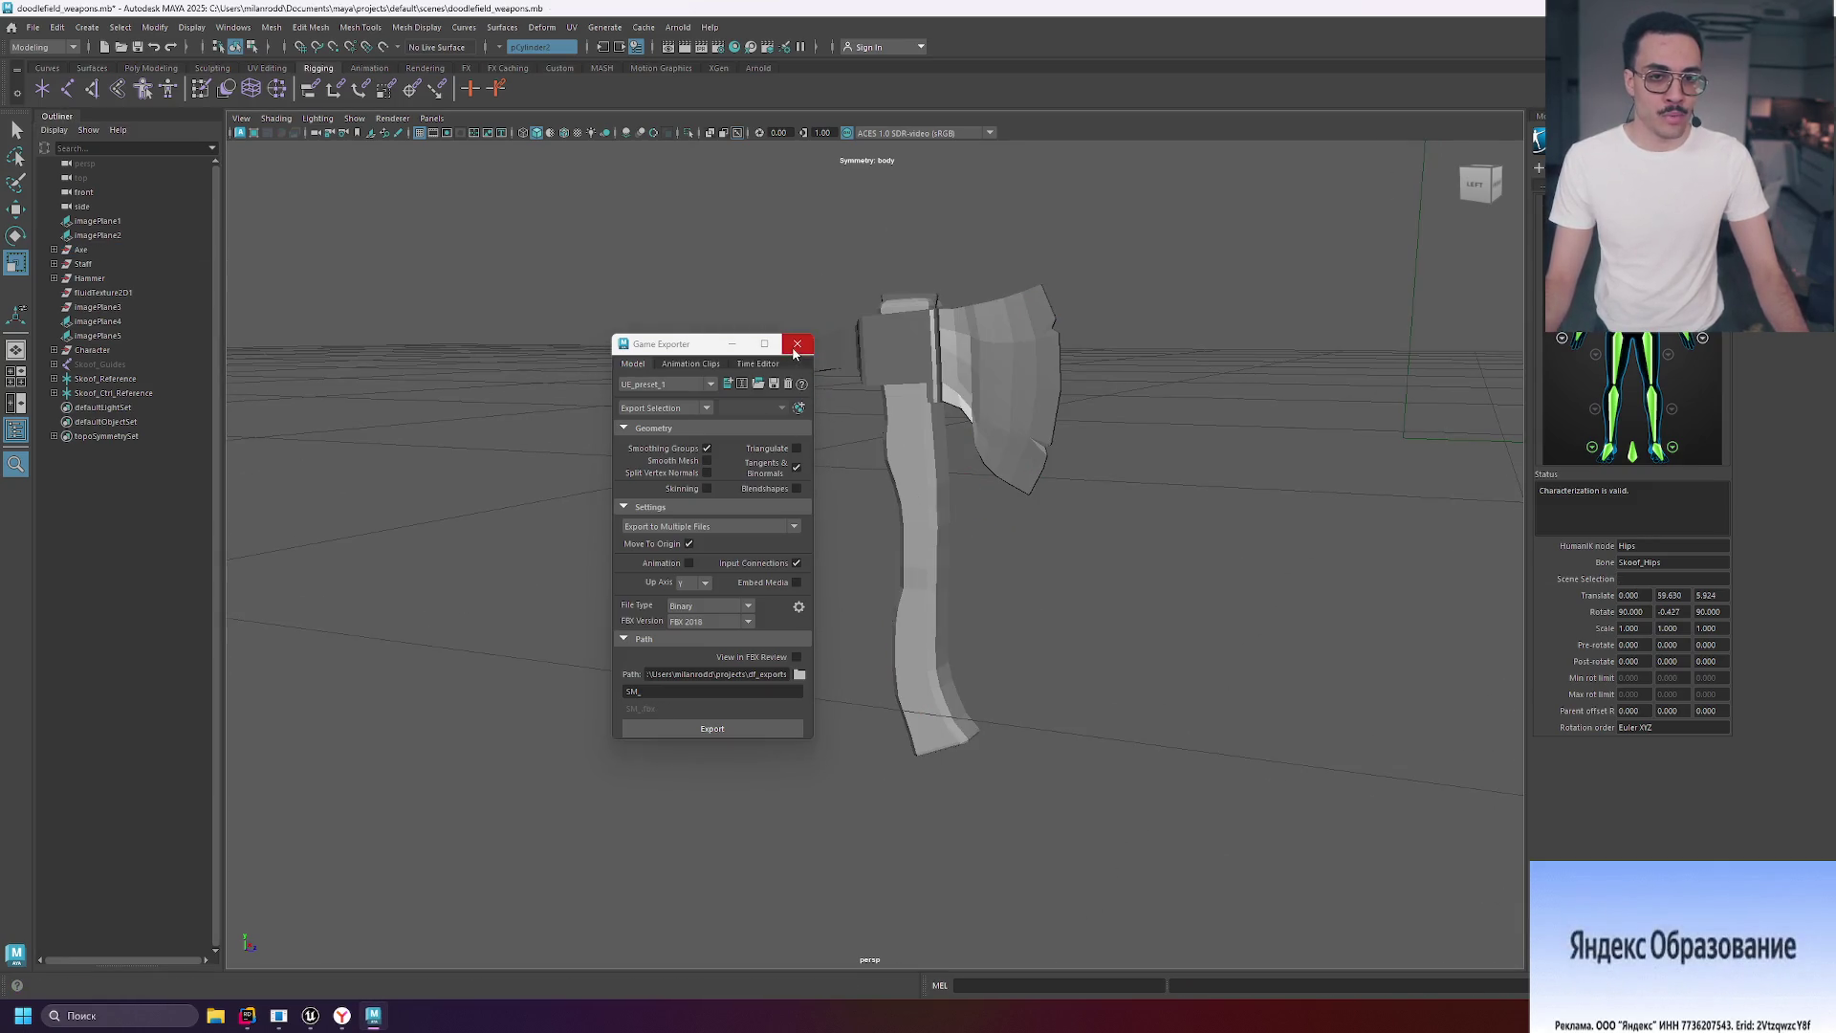
# Close the Game Exporter and frame the hammer for a closer look.
pyautogui.click(794, 353)
pyautogui.press('a')
pyautogui.click(835, 643)
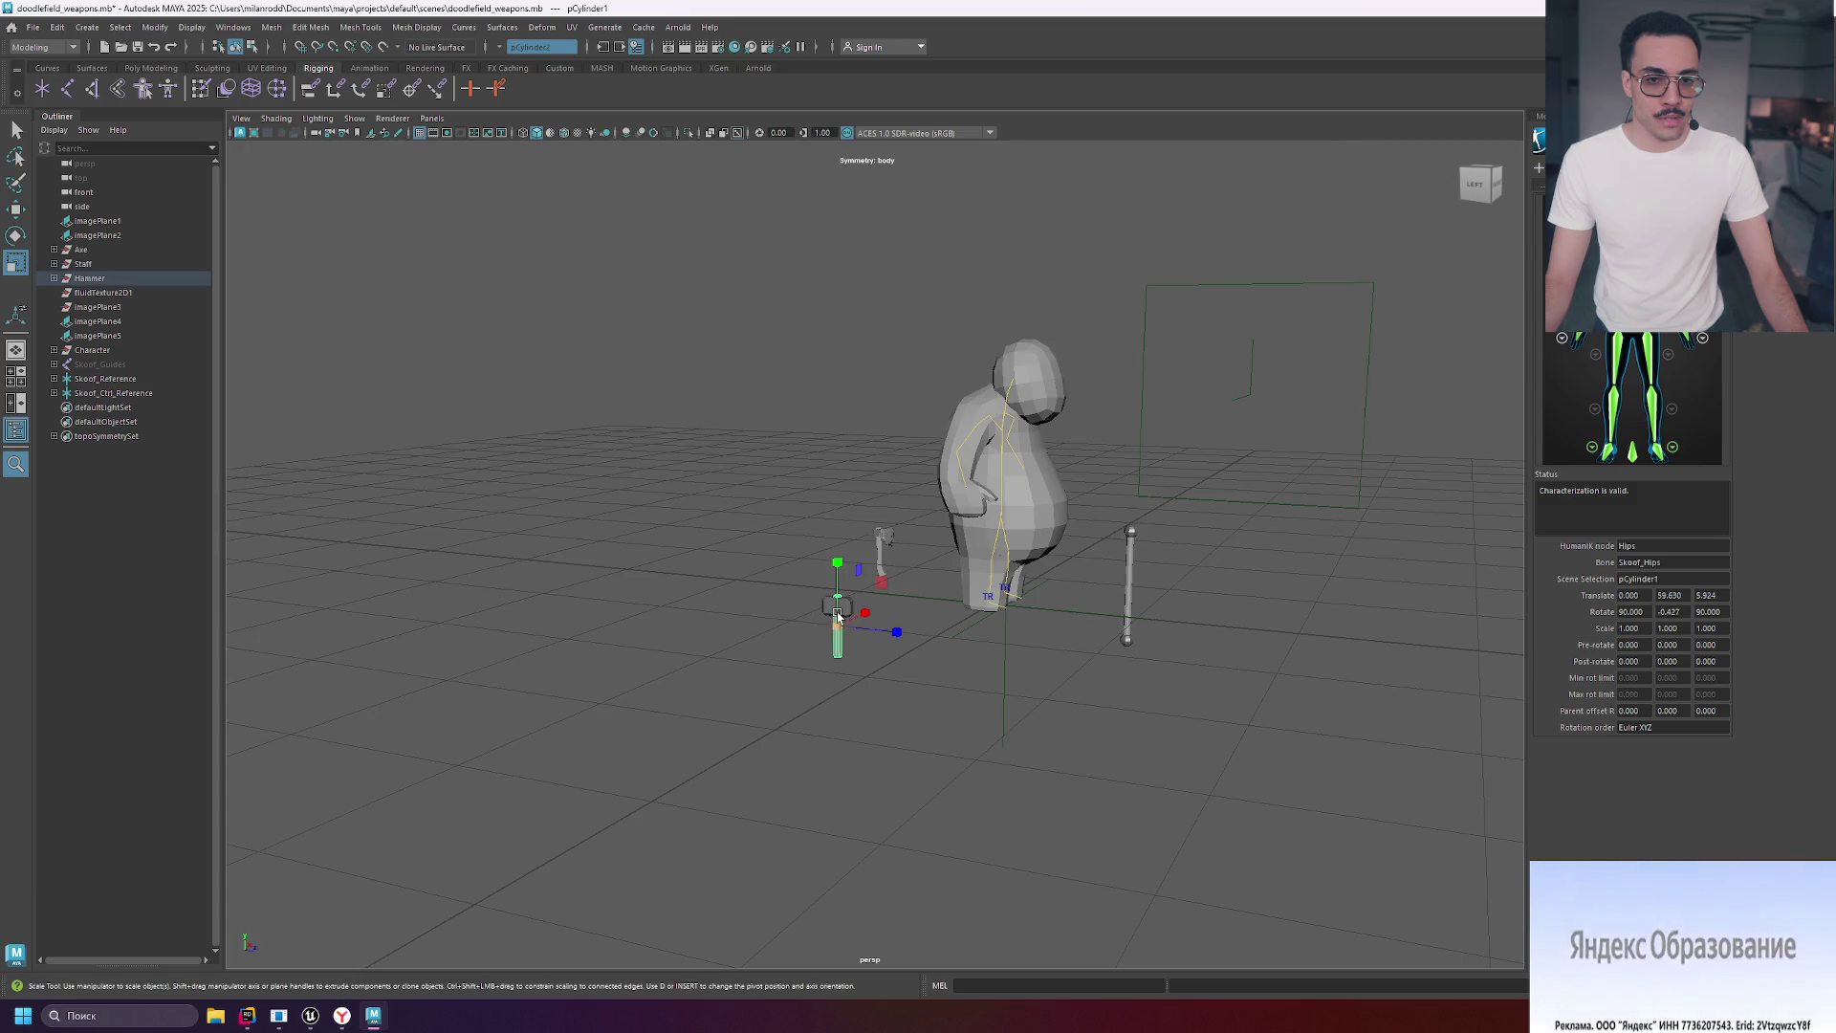
pyautogui.press('f')
pyautogui.scroll(-3, 959, 664)
pyautogui.moveTo(1057, 612)
pyautogui.keyDown('alt'); pyautogui.mouseDown()
pyautogui.moveTo(956, 609)
pyautogui.moveTo(1258, 598)
pyautogui.moveTo(1196, 602)
pyautogui.mouseUp(); pyautogui.keyUp('alt')
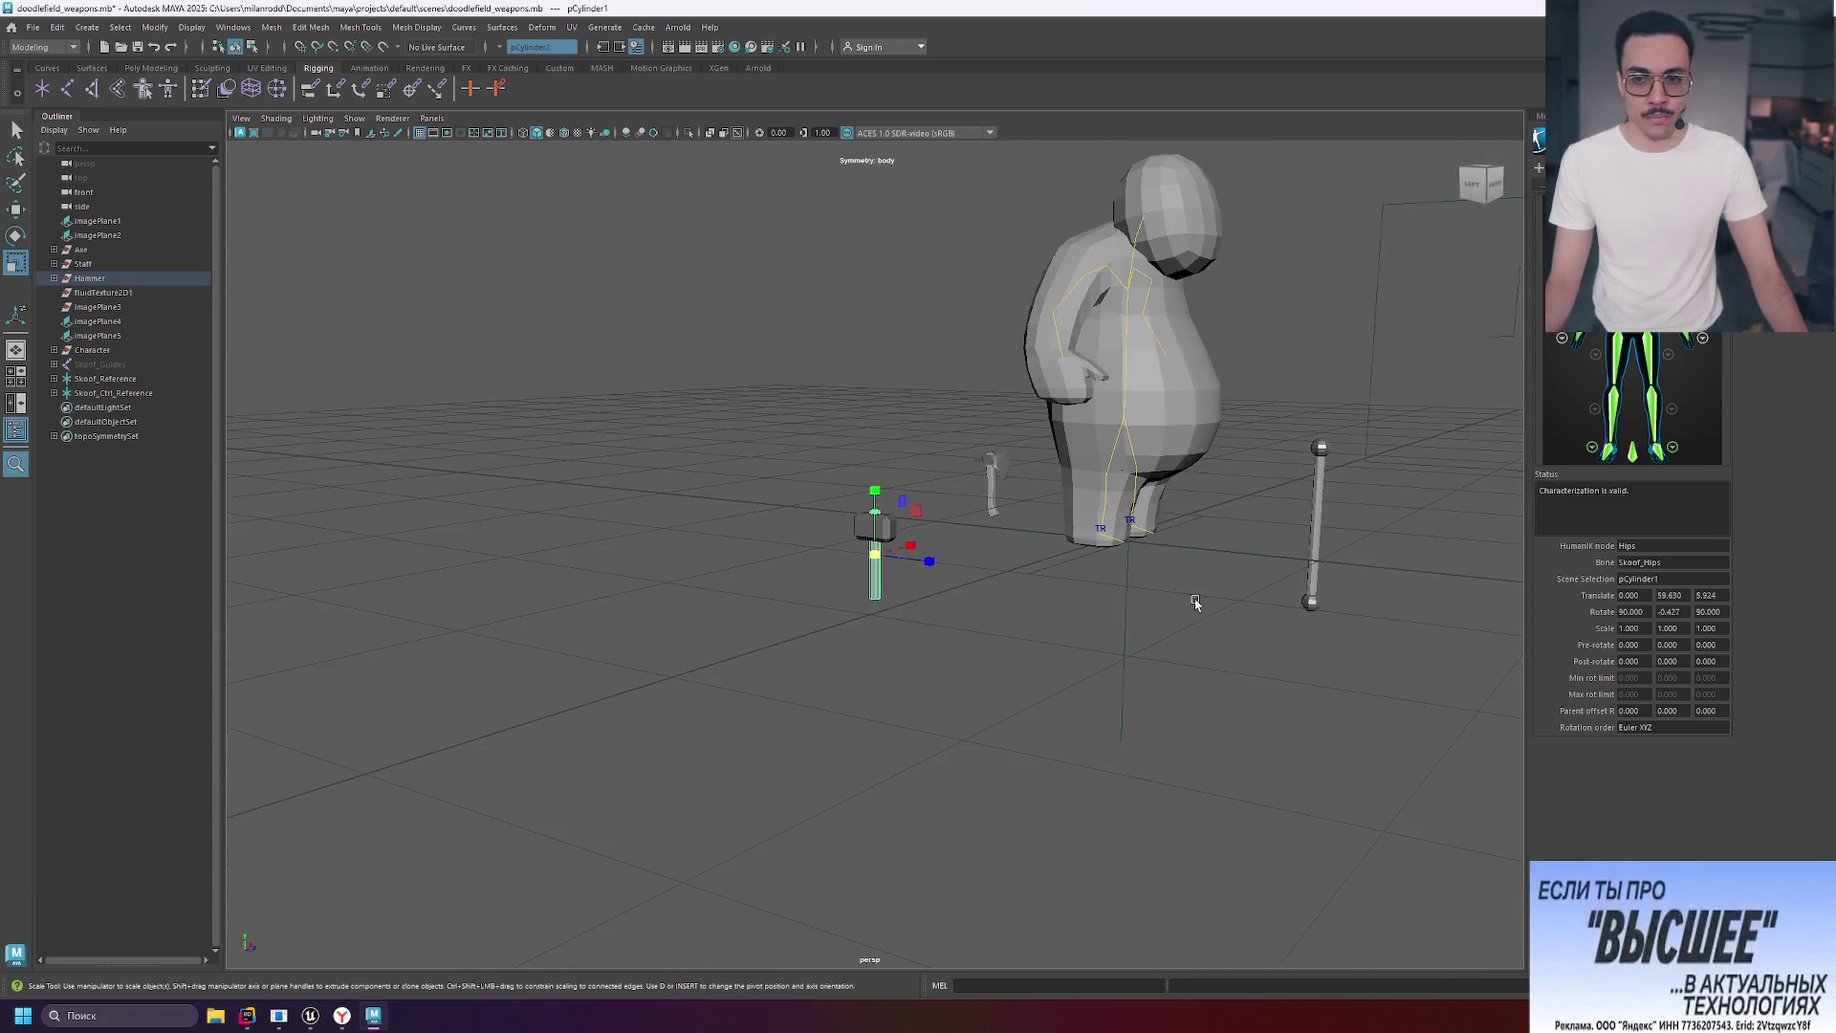
# Frame the staff, then move the Telegram channel window over the scene.
pyautogui.click(1317, 497)
pyautogui.press('f')
pyautogui.scroll(-4, 1041, 631)
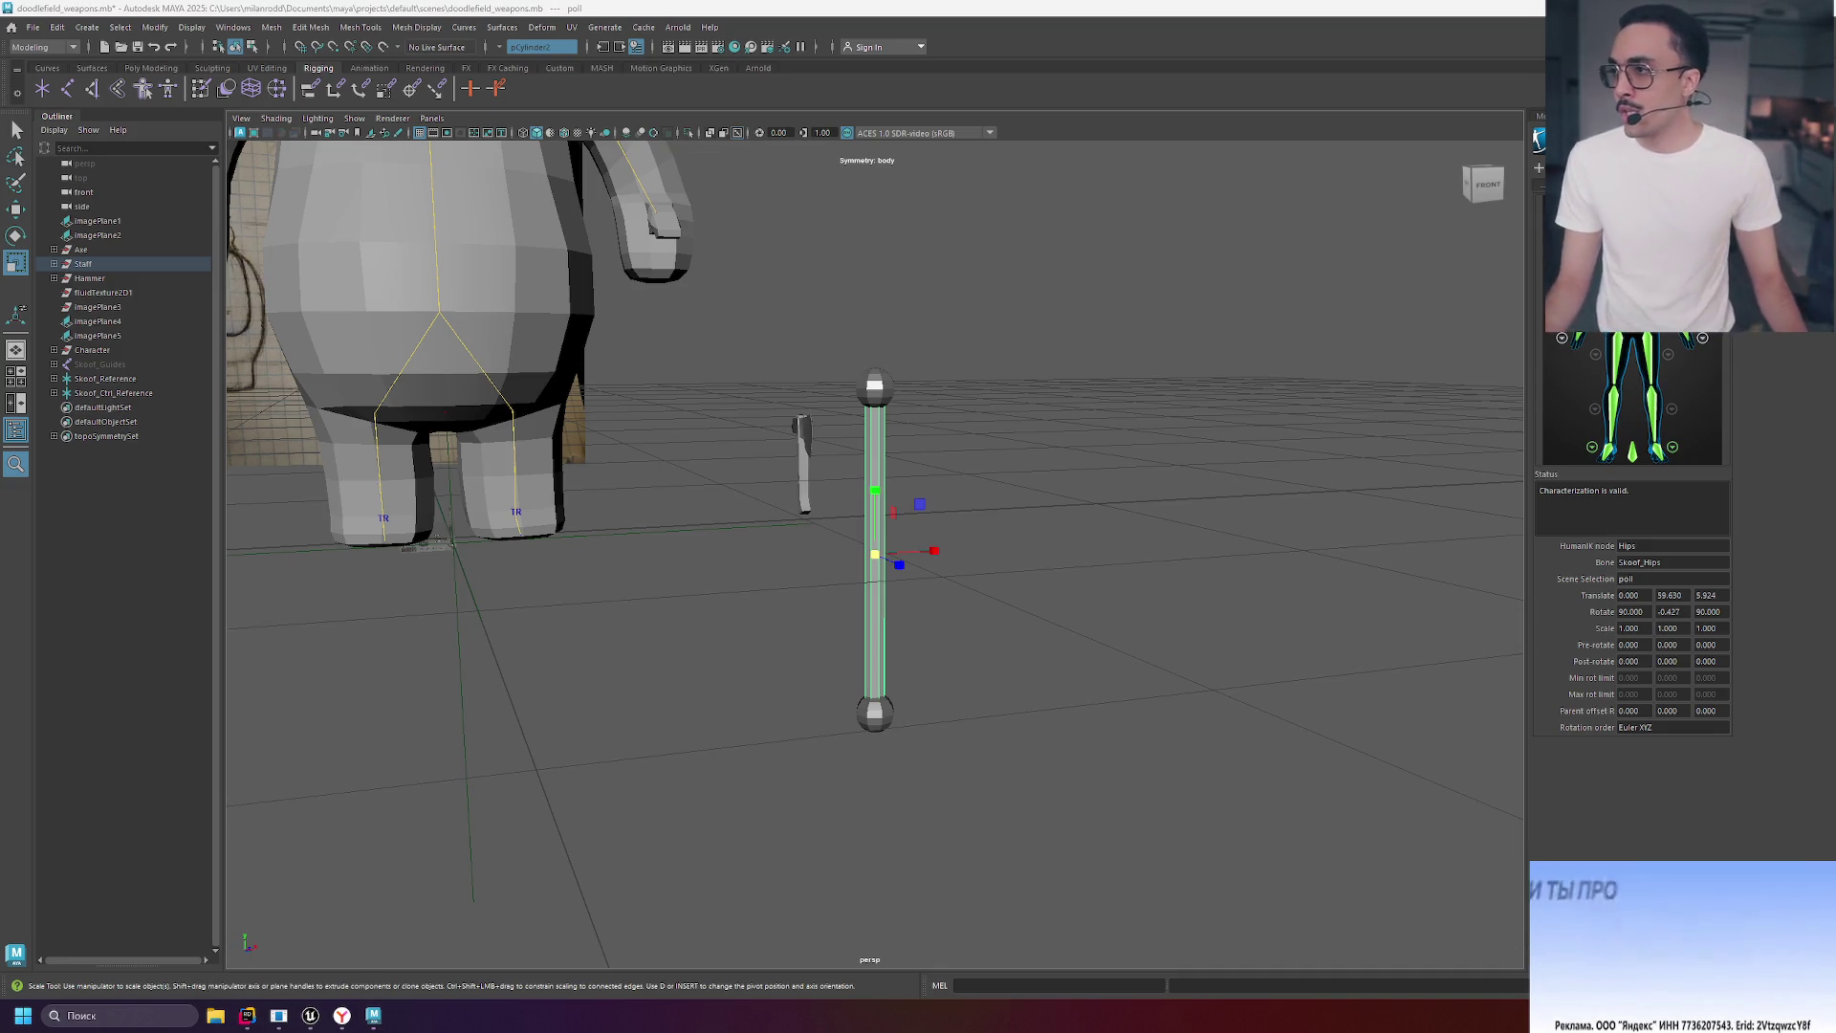
pyautogui.moveTo(756, 249)
pyautogui.mouseDown()
pyautogui.moveTo(761, 215)
pyautogui.moveTo(659, 175)
pyautogui.mouseUp()
pyautogui.scroll(10, 789, 500)
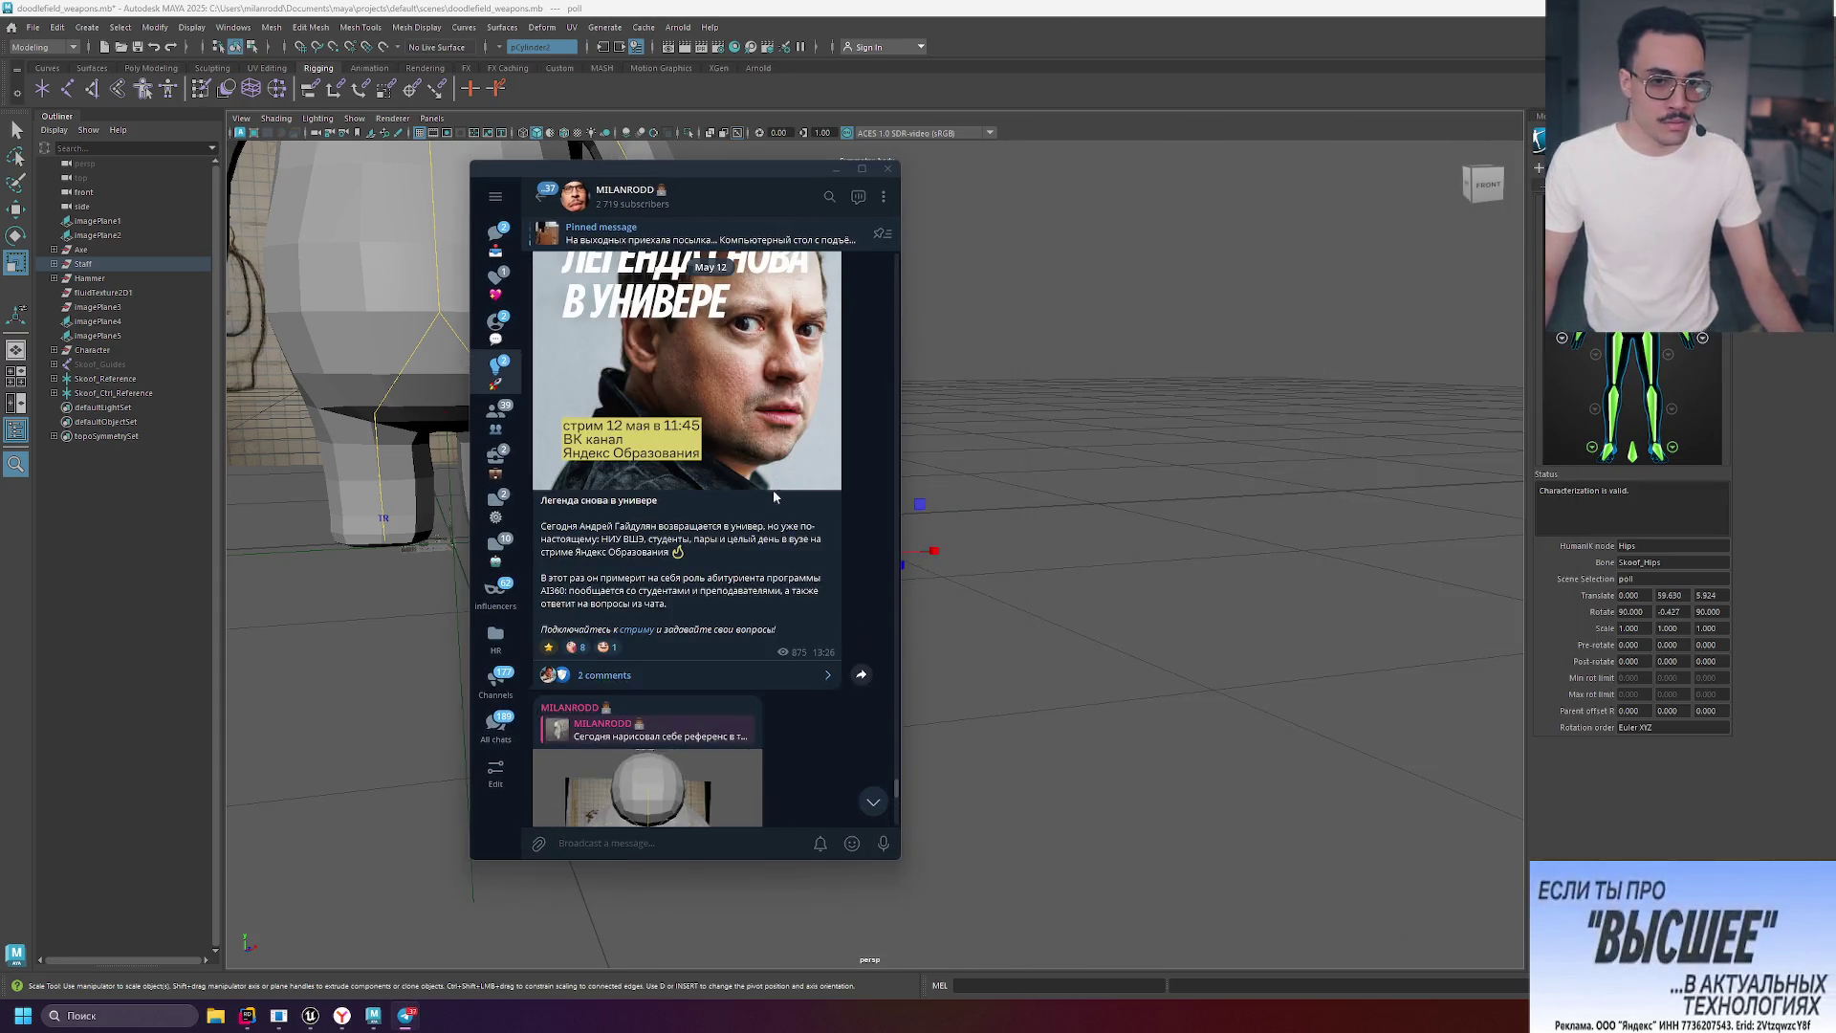